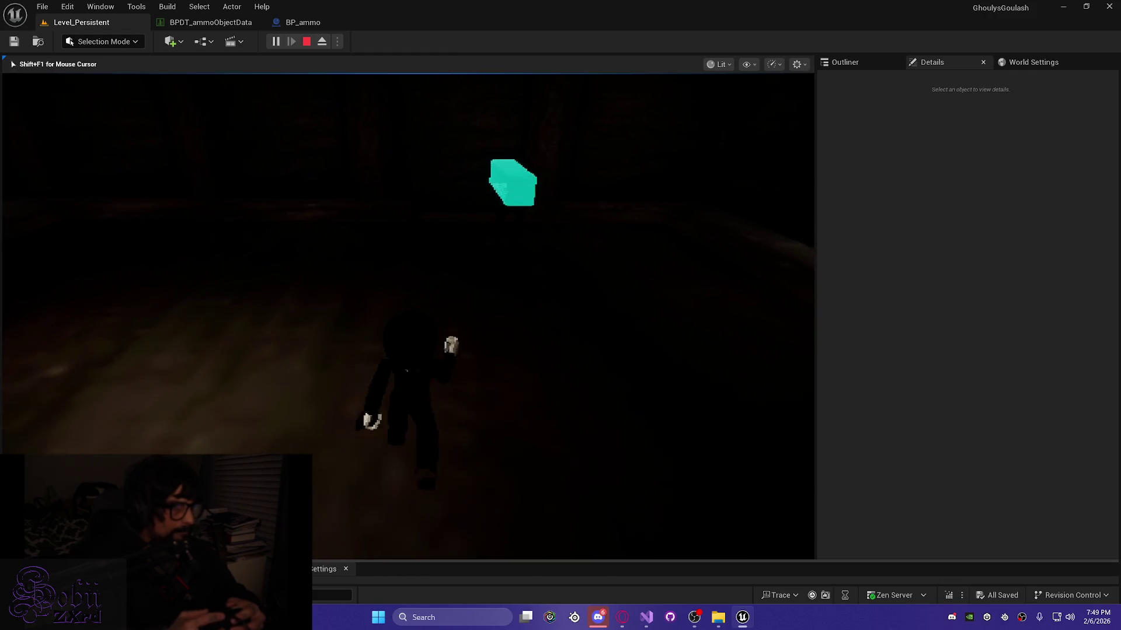
Step: Free the mouse cursor with Shift+F1 and take the target-icon item from the pickup panel
{"action": "key", "text": "shift+F1"}
{"action": "left_click", "coordinate": [225, 426]}
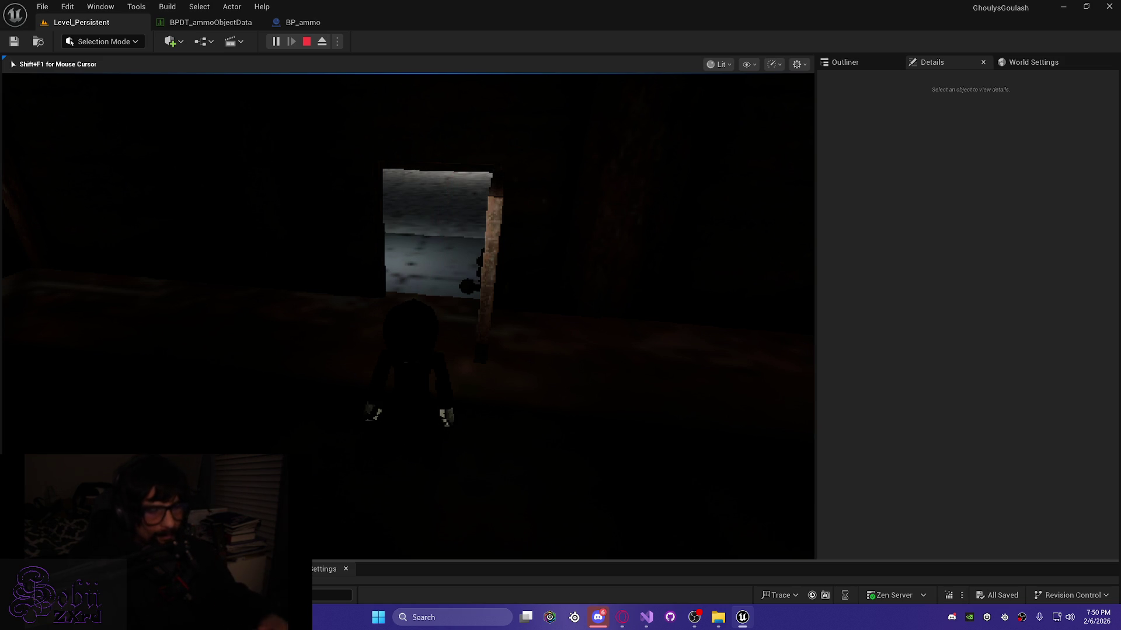
Step: Run through the hall, past the caged area and across the pillared hall, then open the door
{"action": "key", "text": "w"}
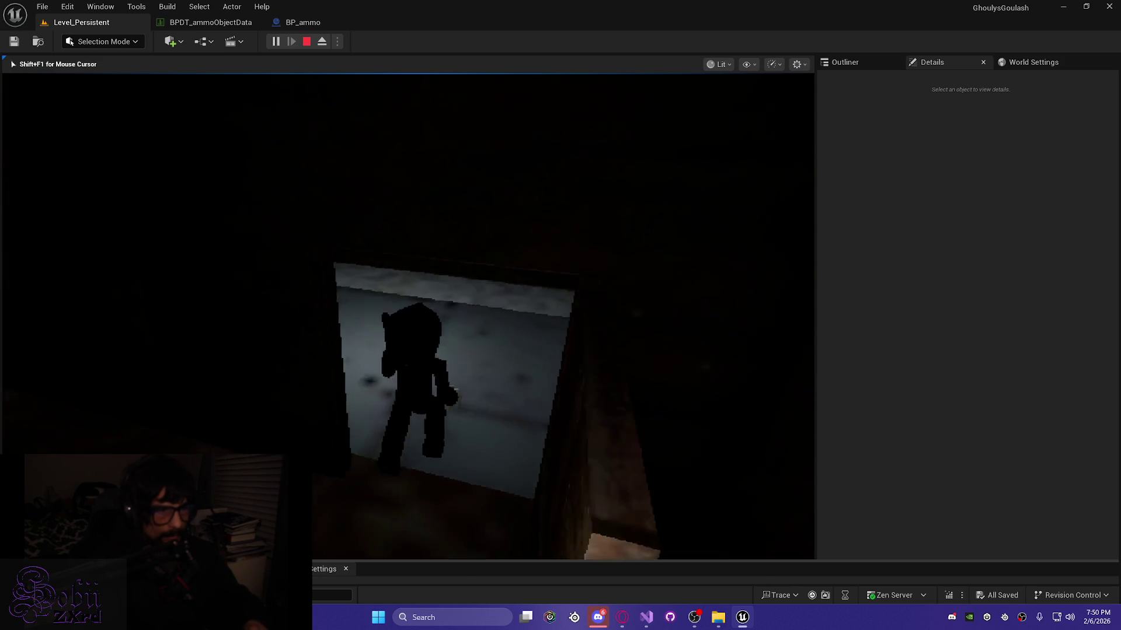
{"action": "key", "text": "w"}
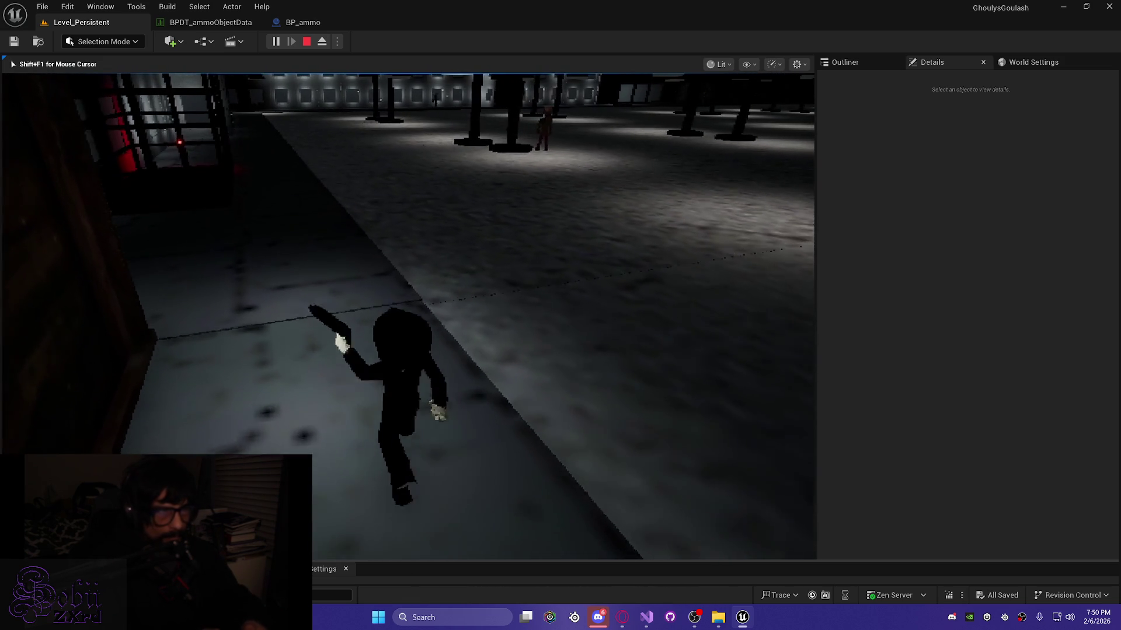
{"action": "key", "text": "w"}
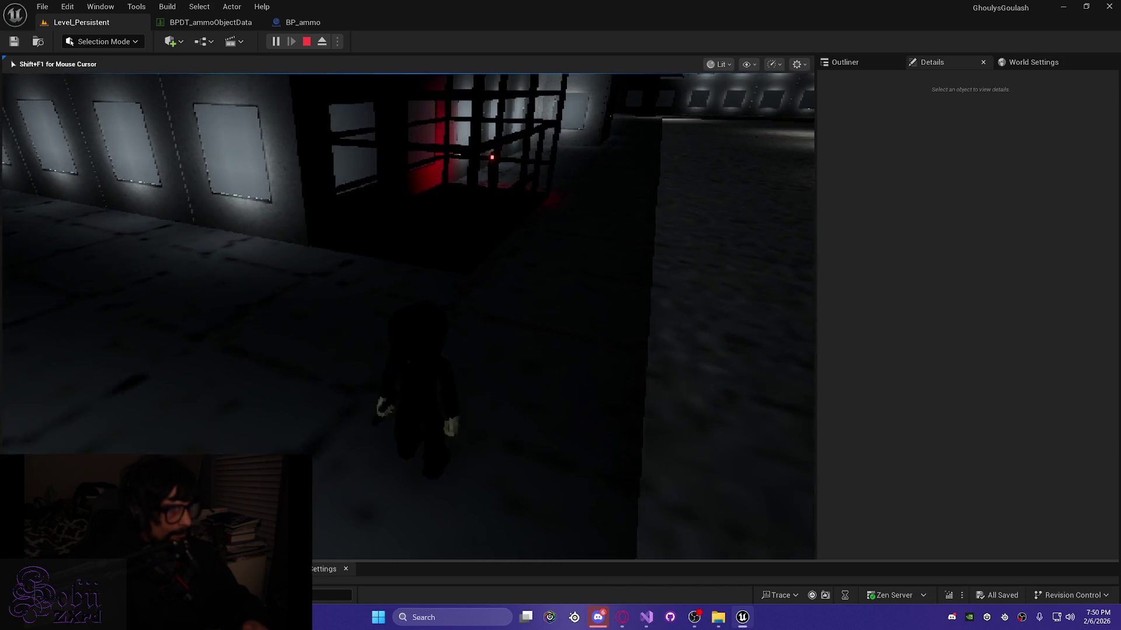
{"action": "key", "text": "w"}
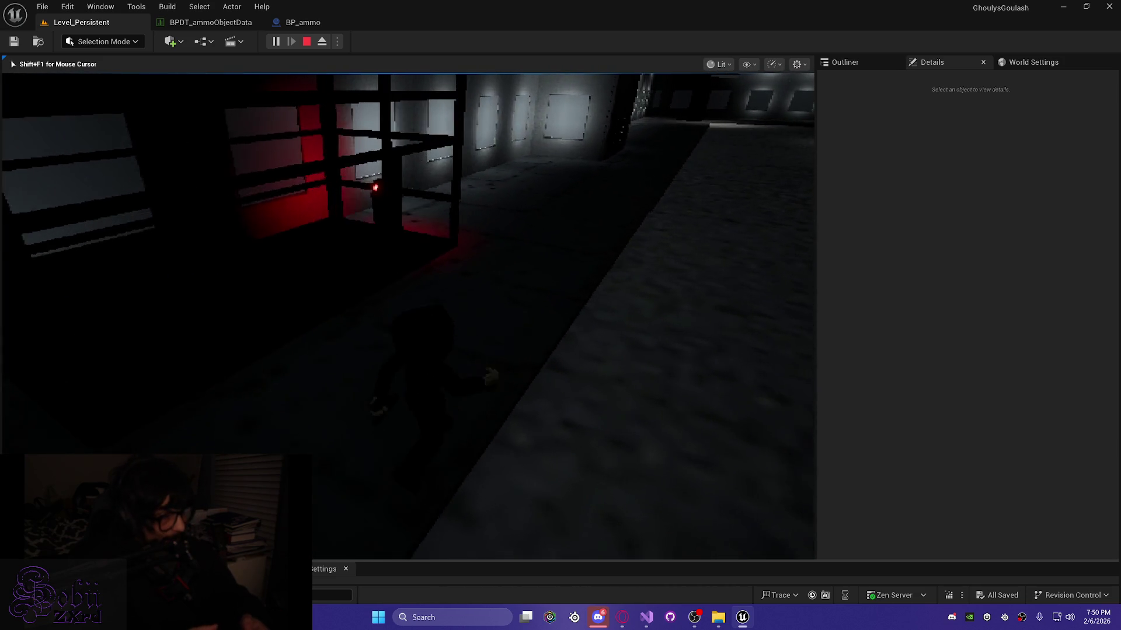
{"action": "key", "text": "w"}
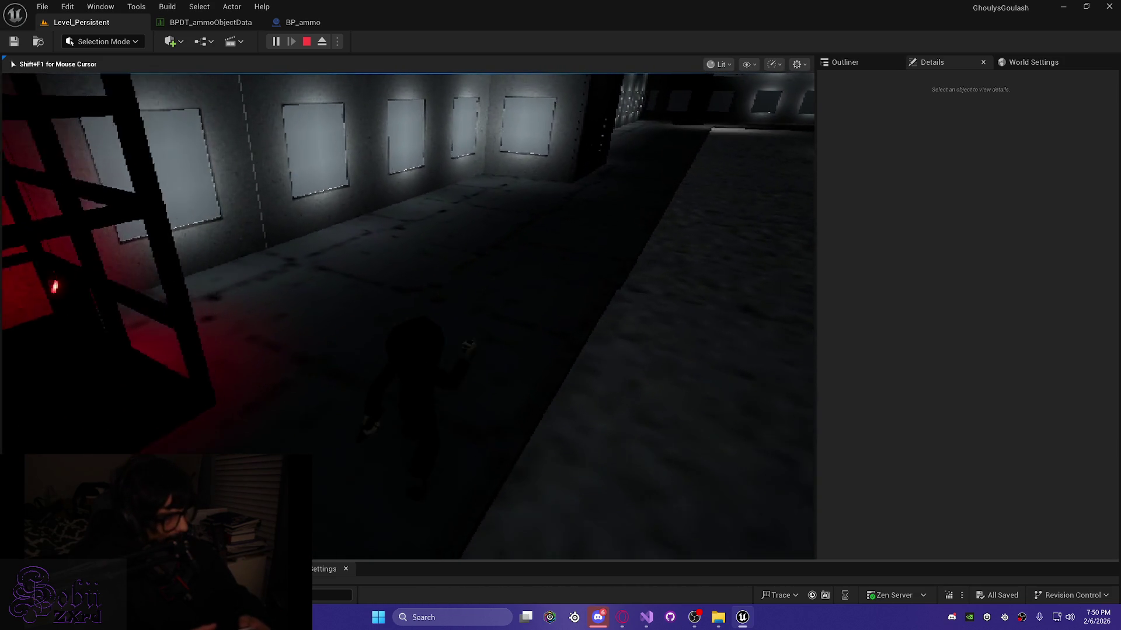
{"action": "key", "text": "w"}
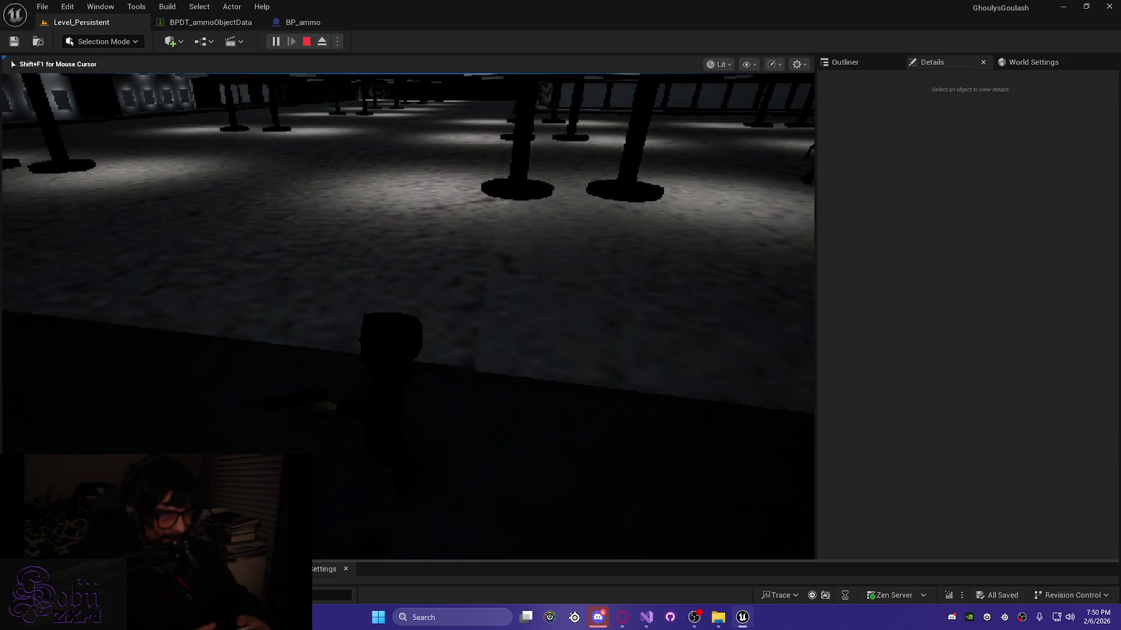
{"action": "key", "text": "w"}
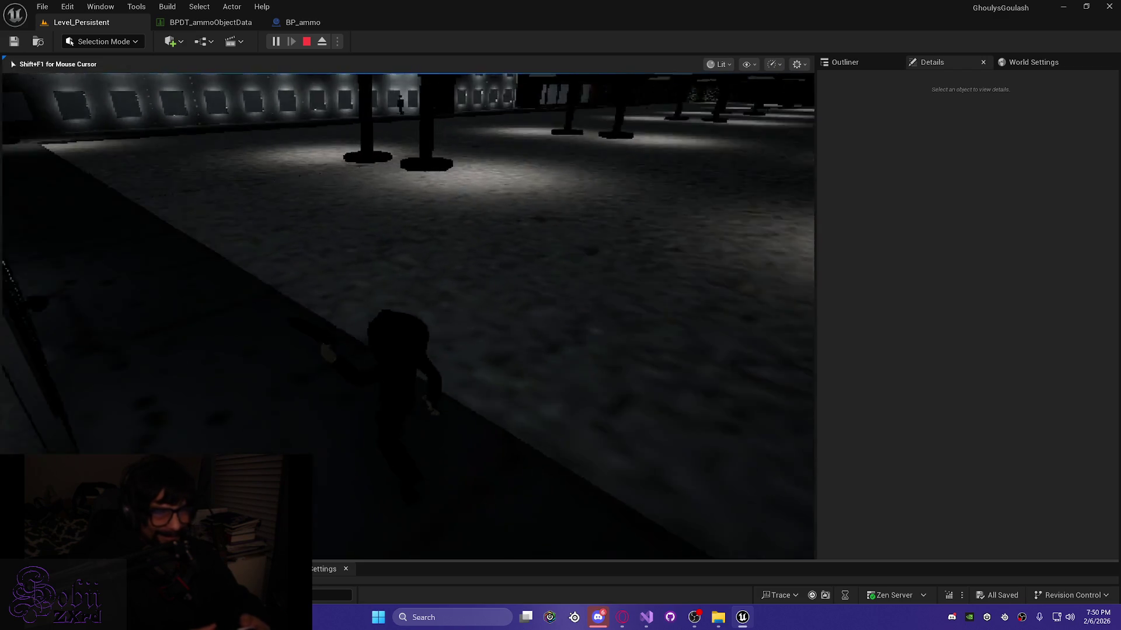
{"action": "key", "text": "w"}
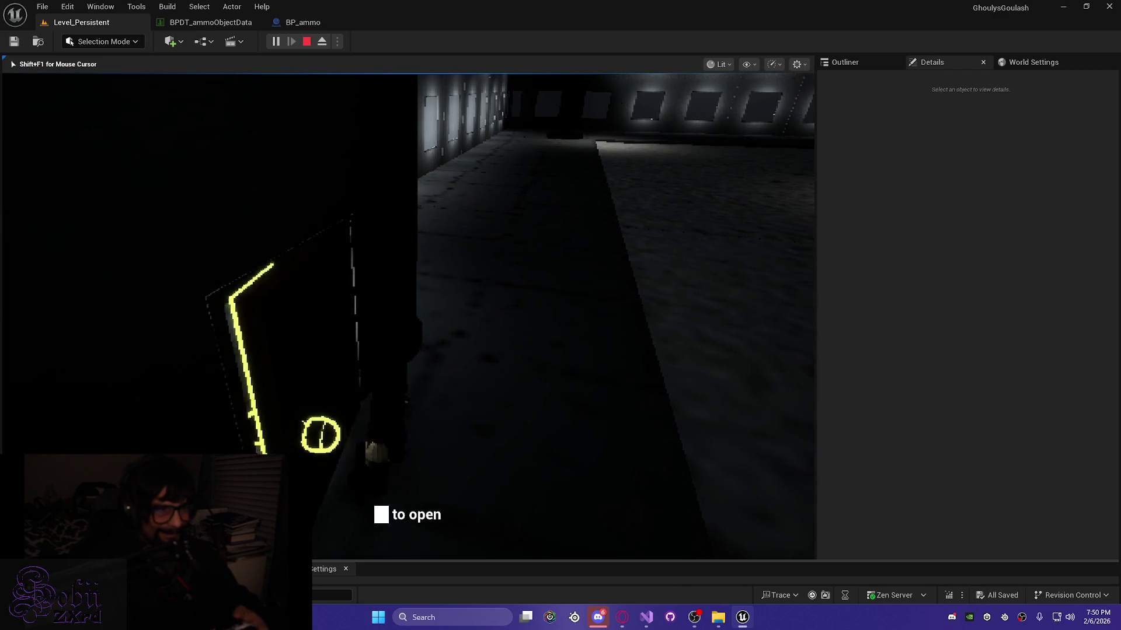
{"action": "key", "text": "e"}
Step: Pass through the doorway and run down the window corridor to the cyan box table, interacting with it
{"action": "key", "text": "w"}
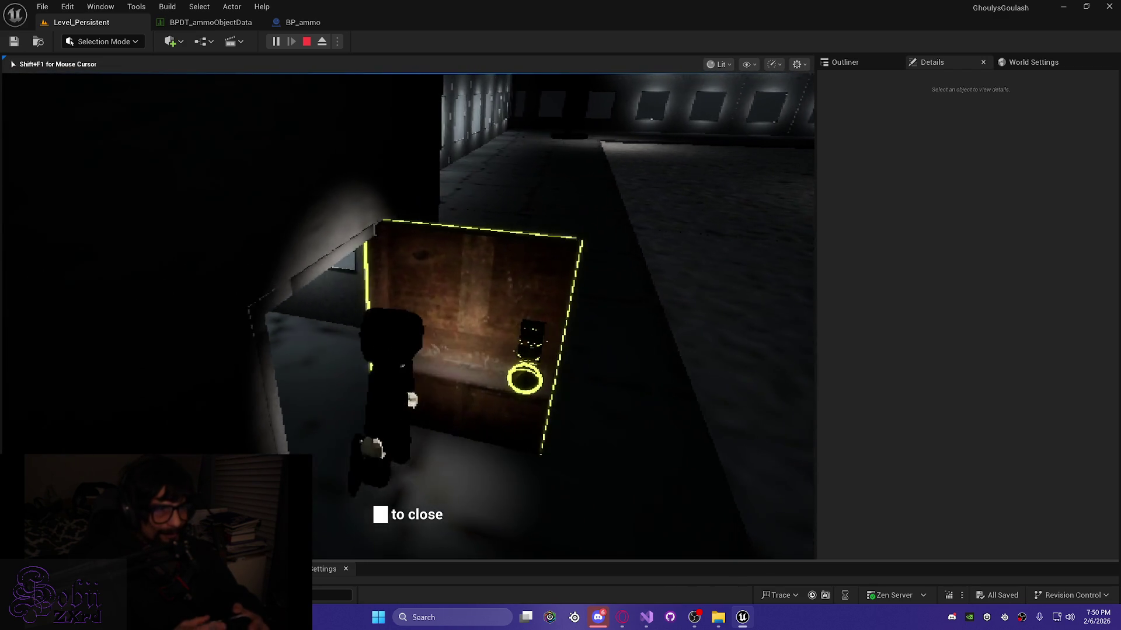
{"action": "key", "text": "w"}
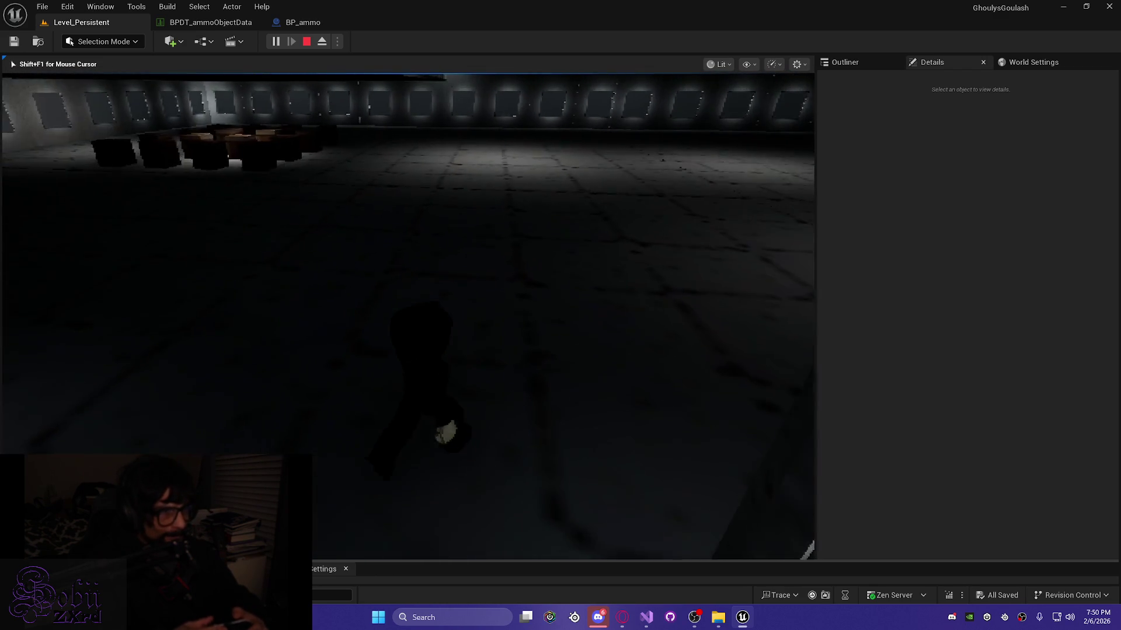
{"action": "key", "text": "w"}
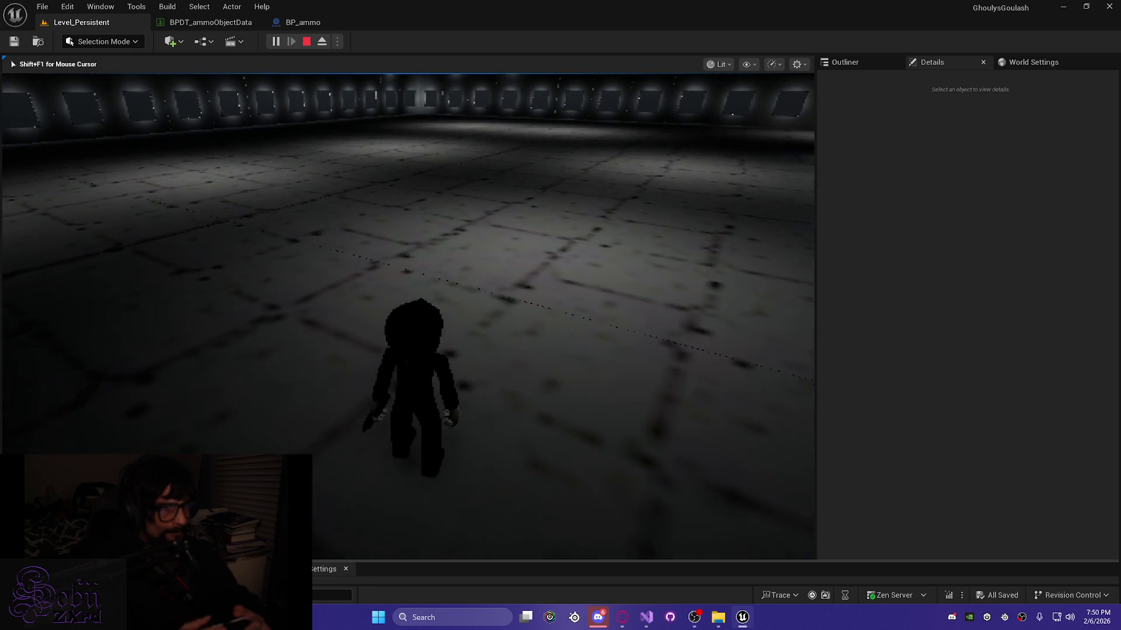
{"action": "key", "text": "w"}
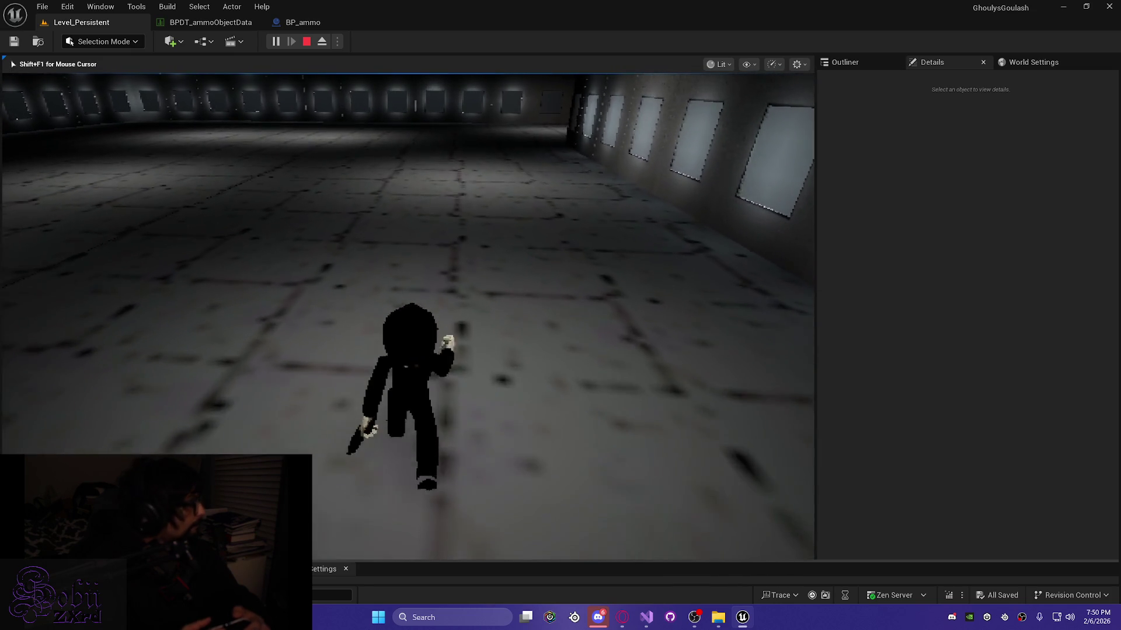
{"action": "key", "text": "w"}
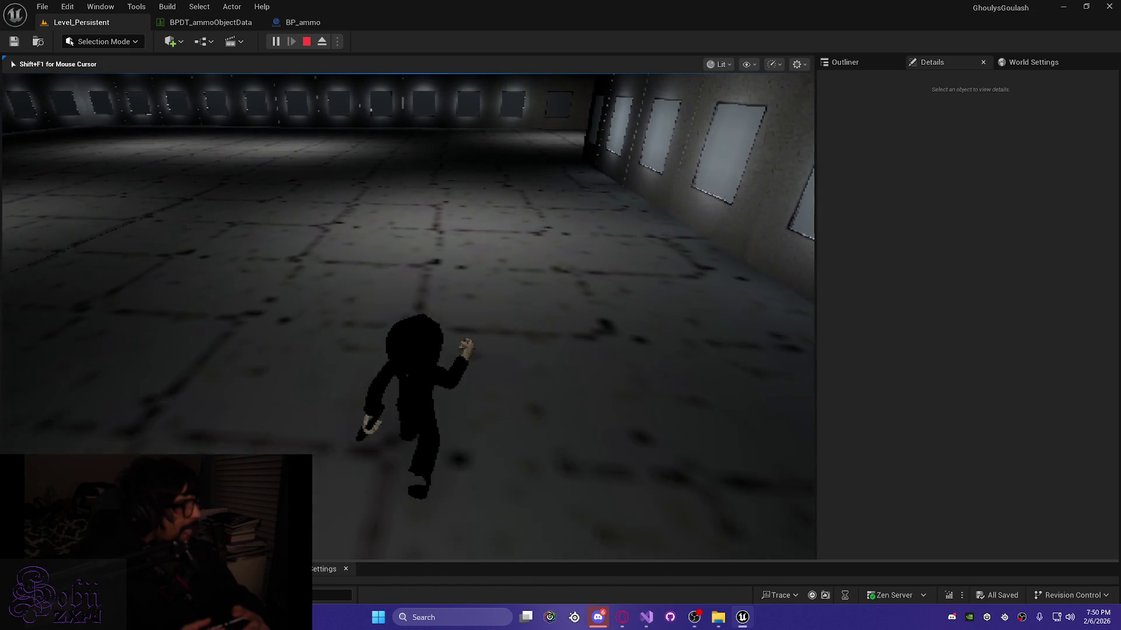
{"action": "key", "text": "w"}
{"action": "key", "text": "w"}
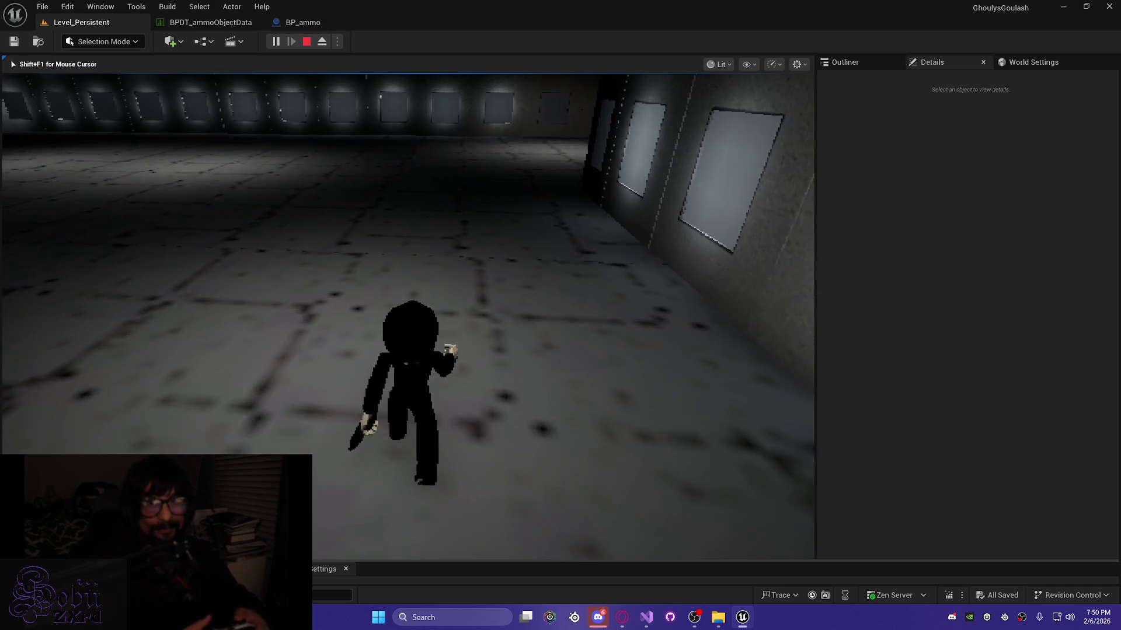
{"action": "key", "text": "w"}
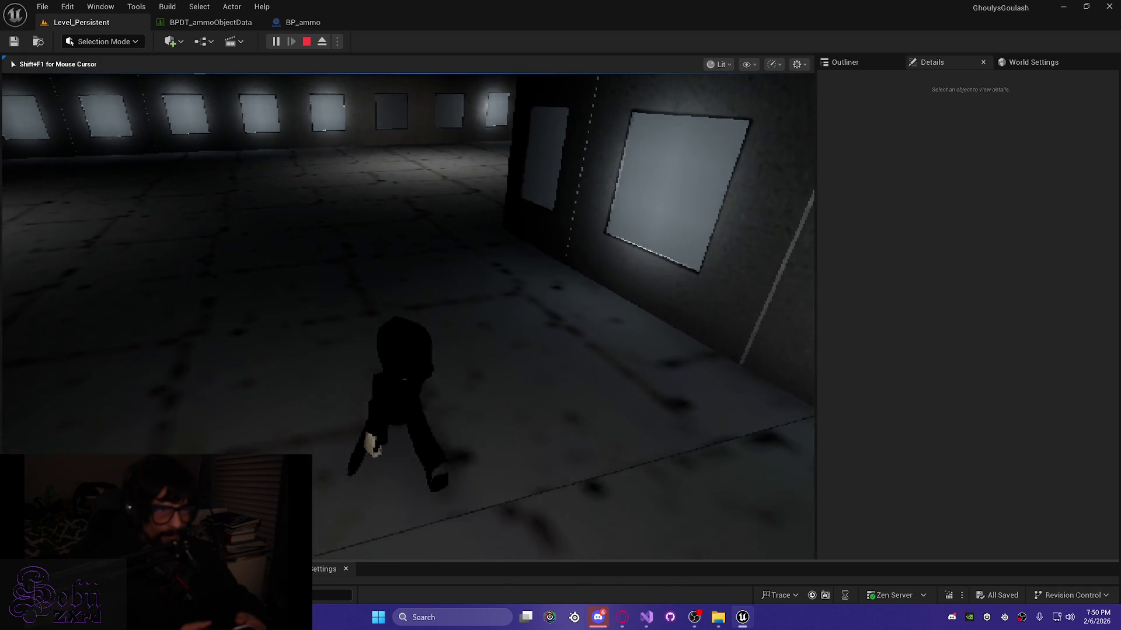
{"action": "key", "text": "w"}
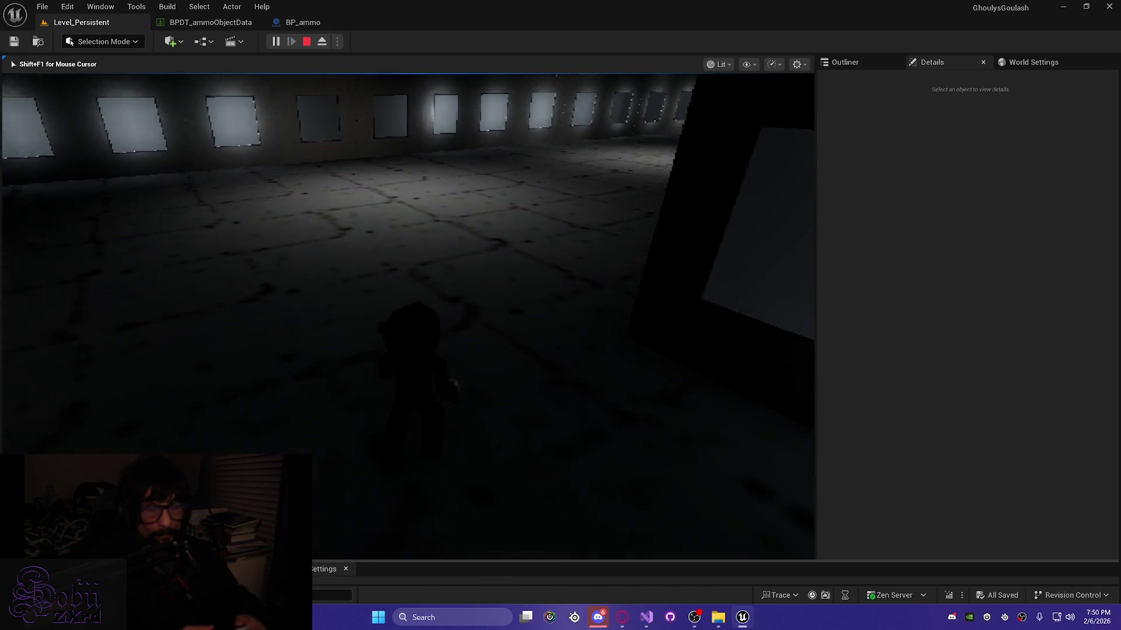
{"action": "key", "text": "w"}
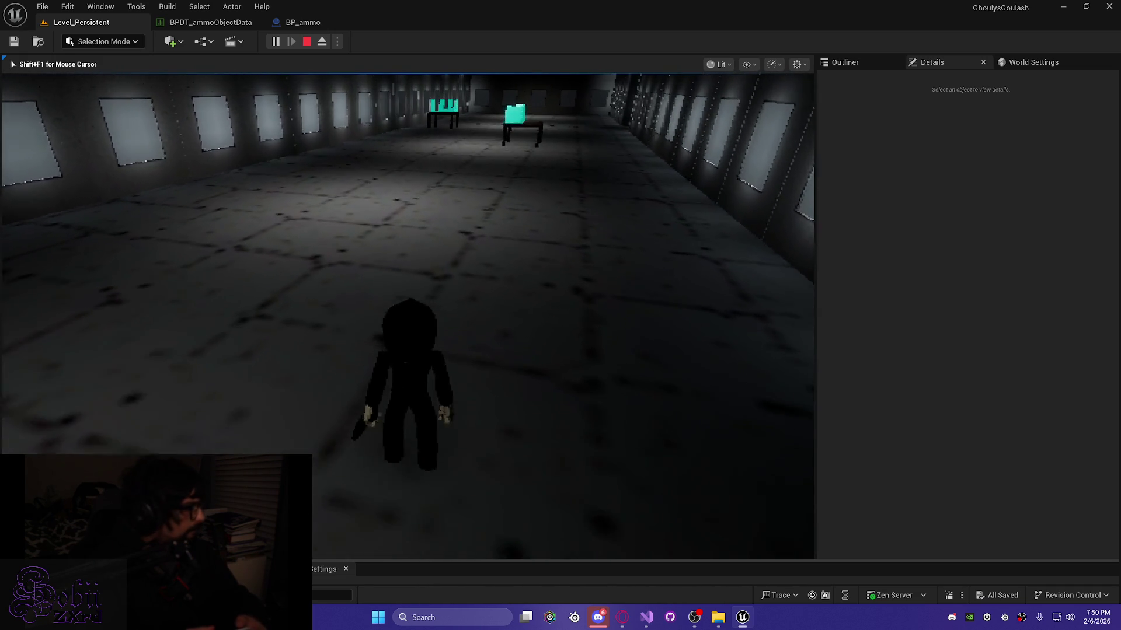
{"action": "key", "text": "w"}
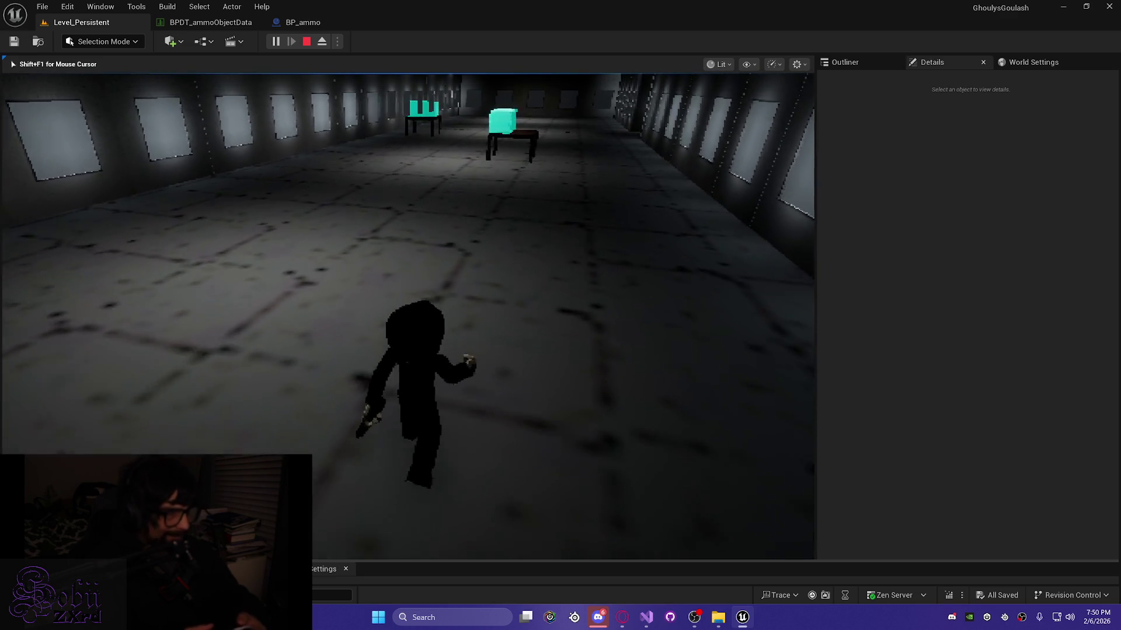
{"action": "key", "text": "w"}
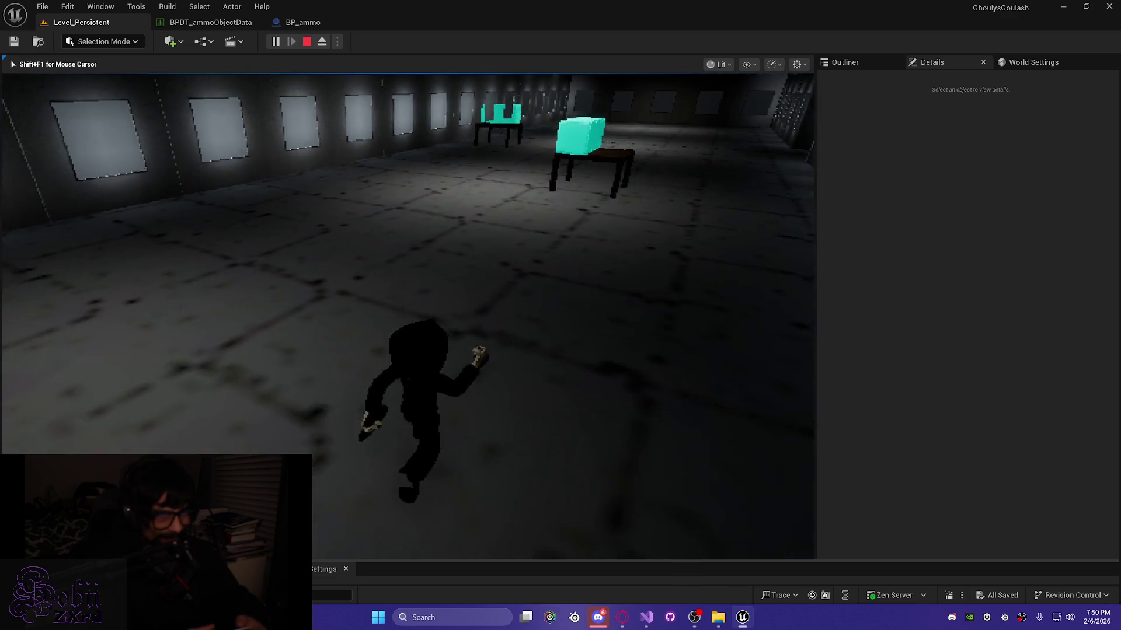
{"action": "key", "text": "w"}
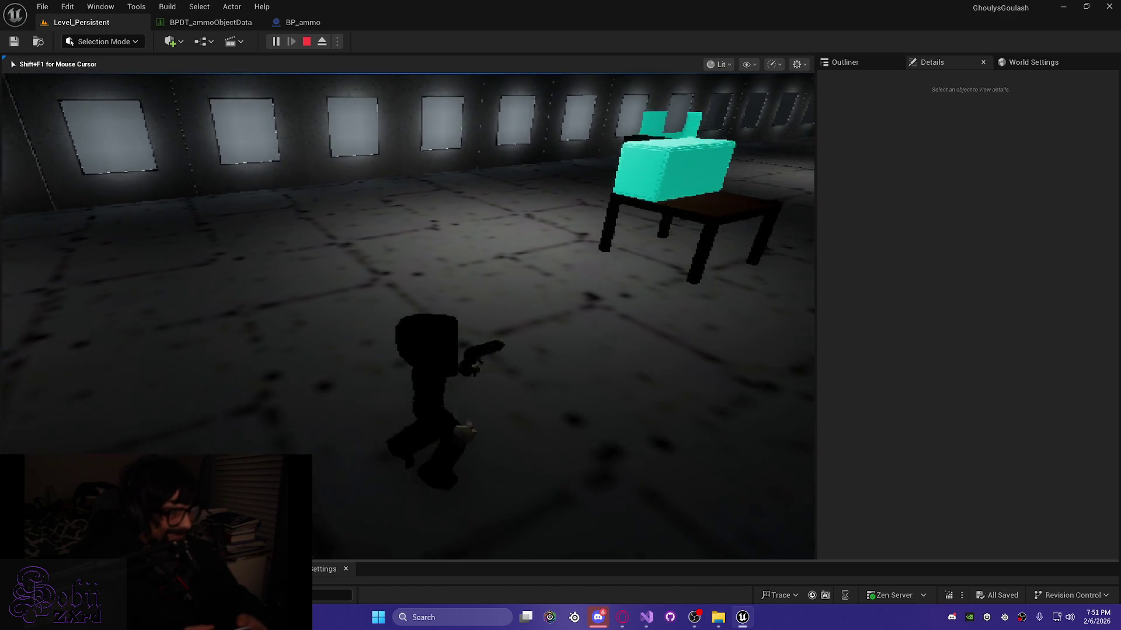
{"action": "key", "text": "w"}
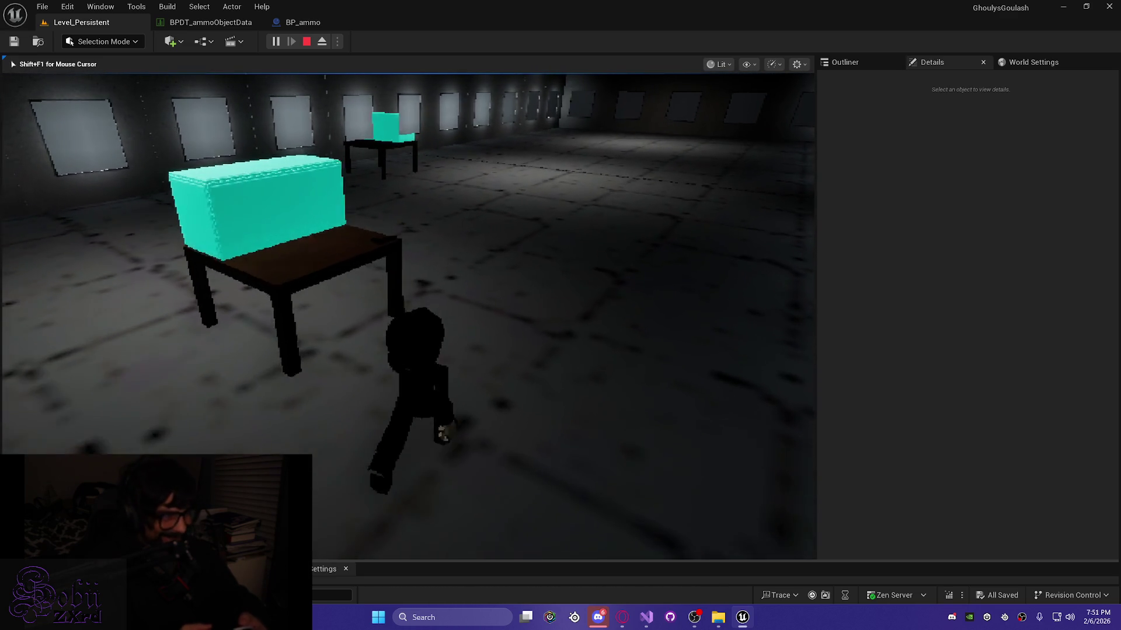
{"action": "key", "text": "e"}
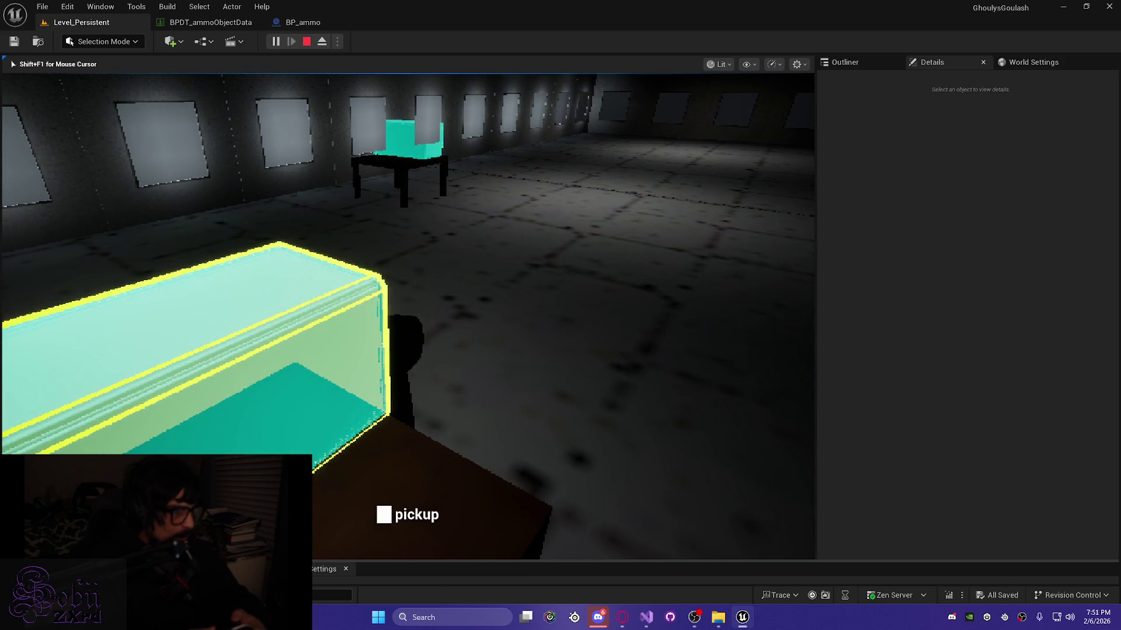
Step: Collect the cyan ammo box, then review the inventory's items and weight and close it
{"action": "key", "text": "e"}
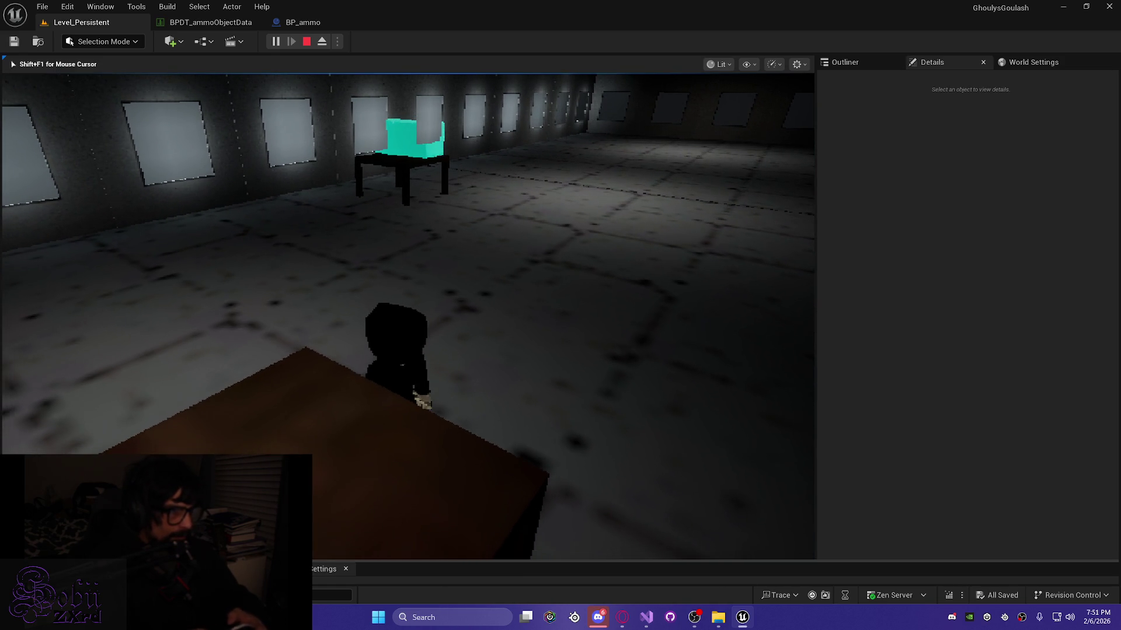
{"action": "key", "text": "Tab"}
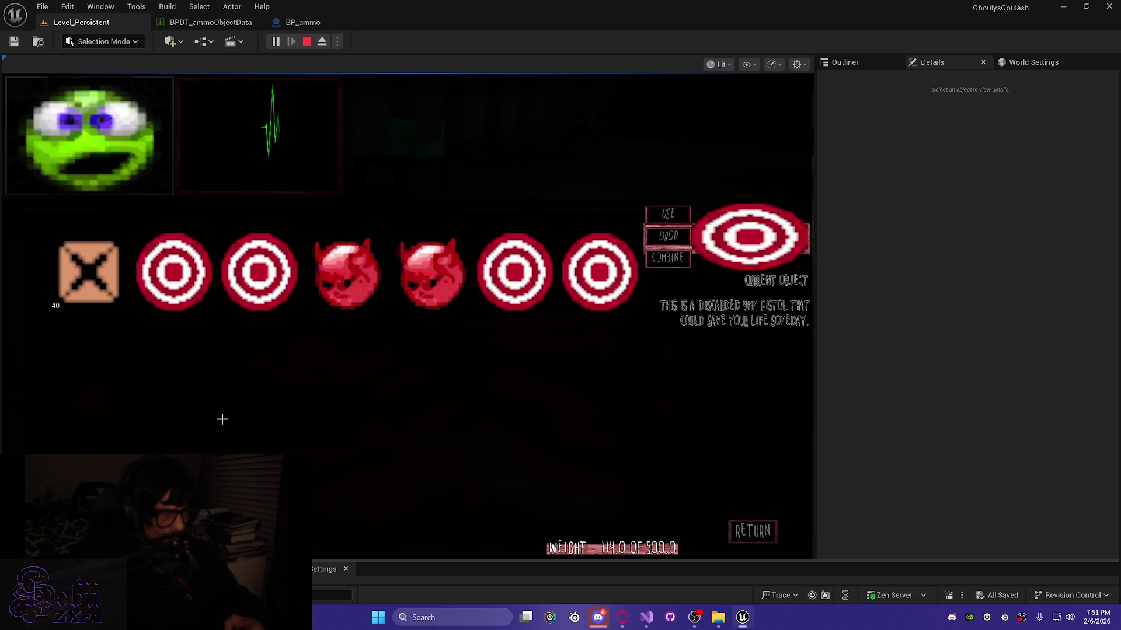
{"action": "key", "text": "Tab"}
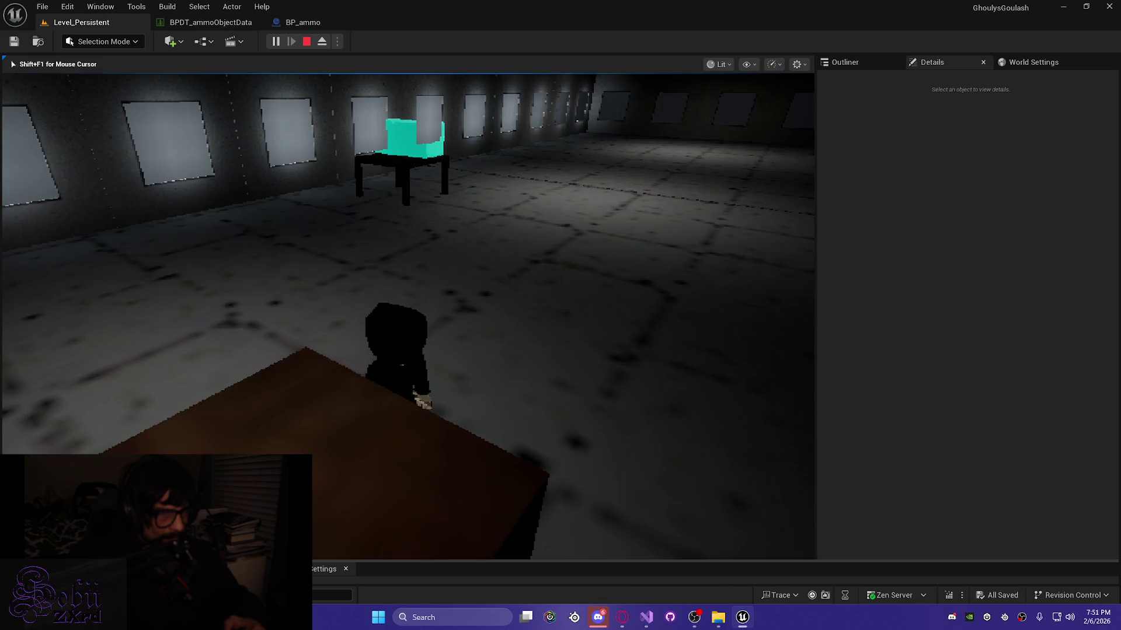
Step: Check the ammo box pickup panel at the other table, then walk away
{"action": "key", "text": "w"}
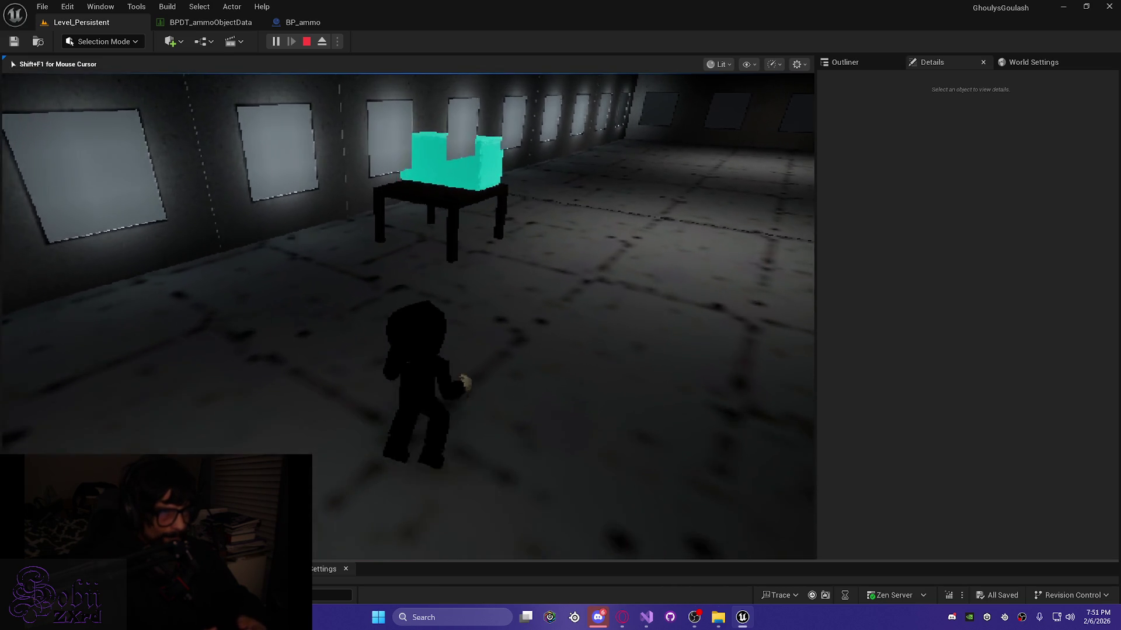
{"action": "key", "text": "e"}
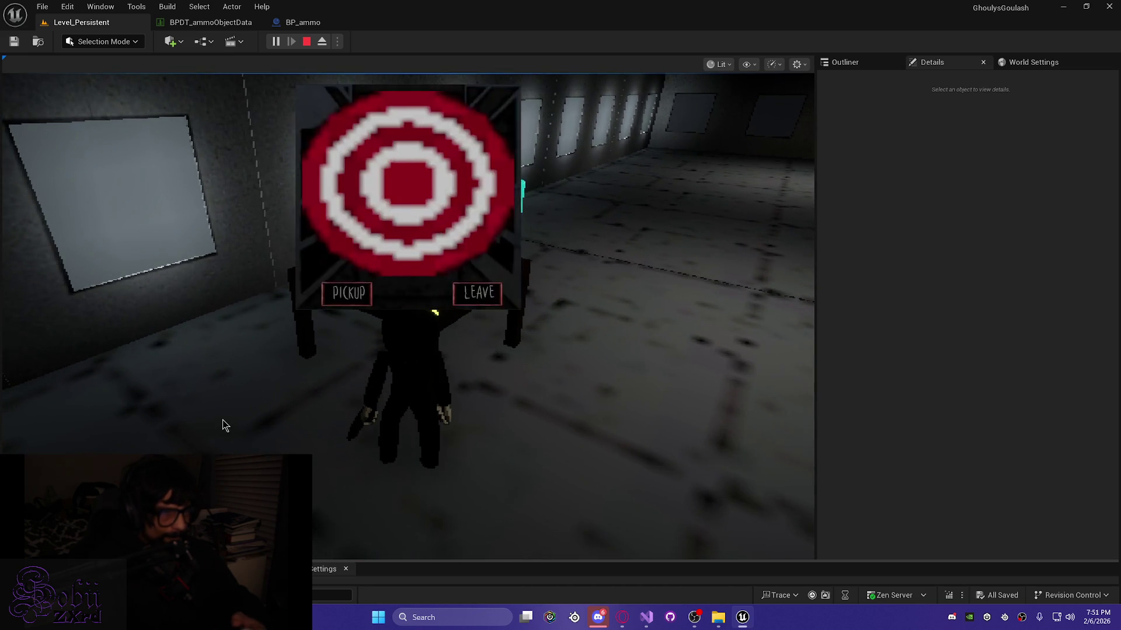
{"action": "key", "text": "e"}
{"action": "key", "text": "w"}
{"action": "key", "text": "e"}
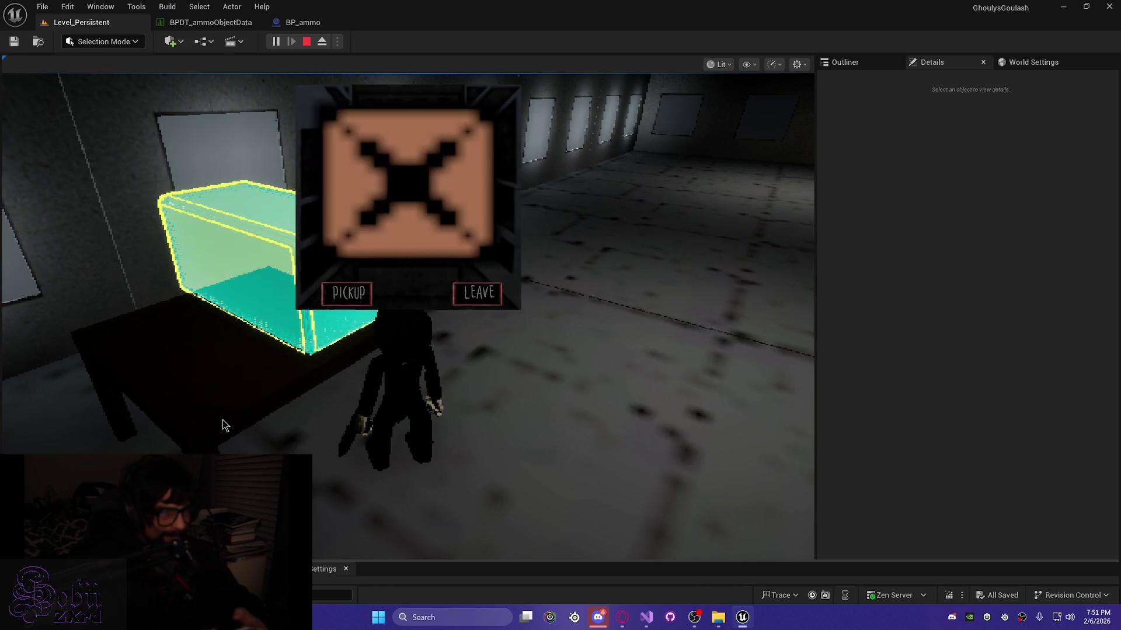
{"action": "key", "text": "w"}
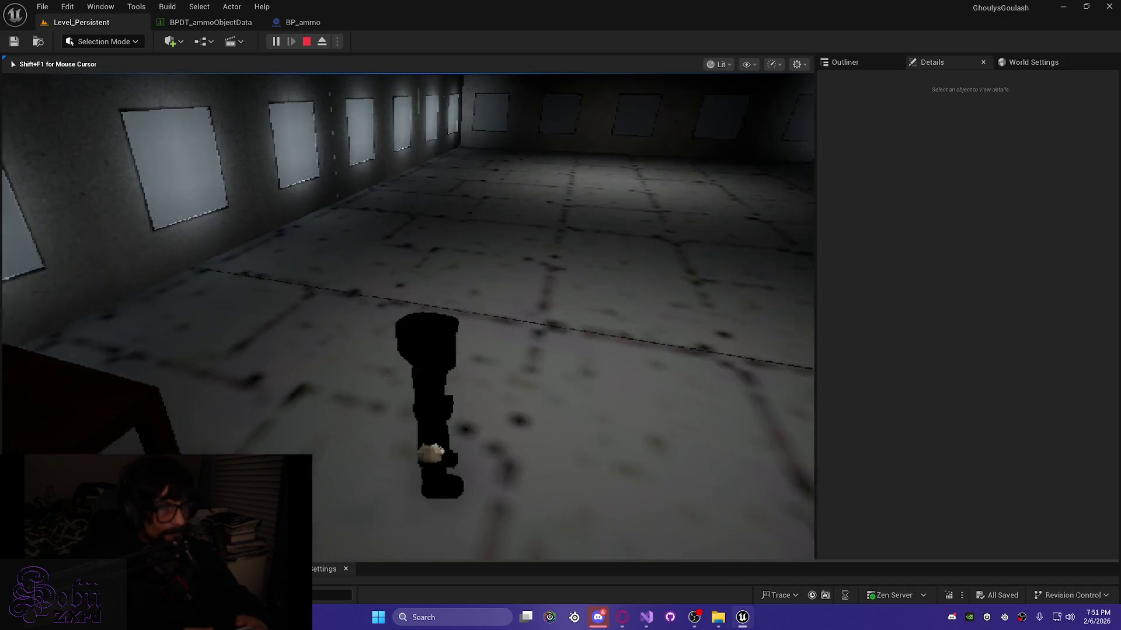
Step: Open the door, cross the dark pillared hall, and bring up the inventory (130.0 of 500.0)
{"action": "key", "text": "w"}
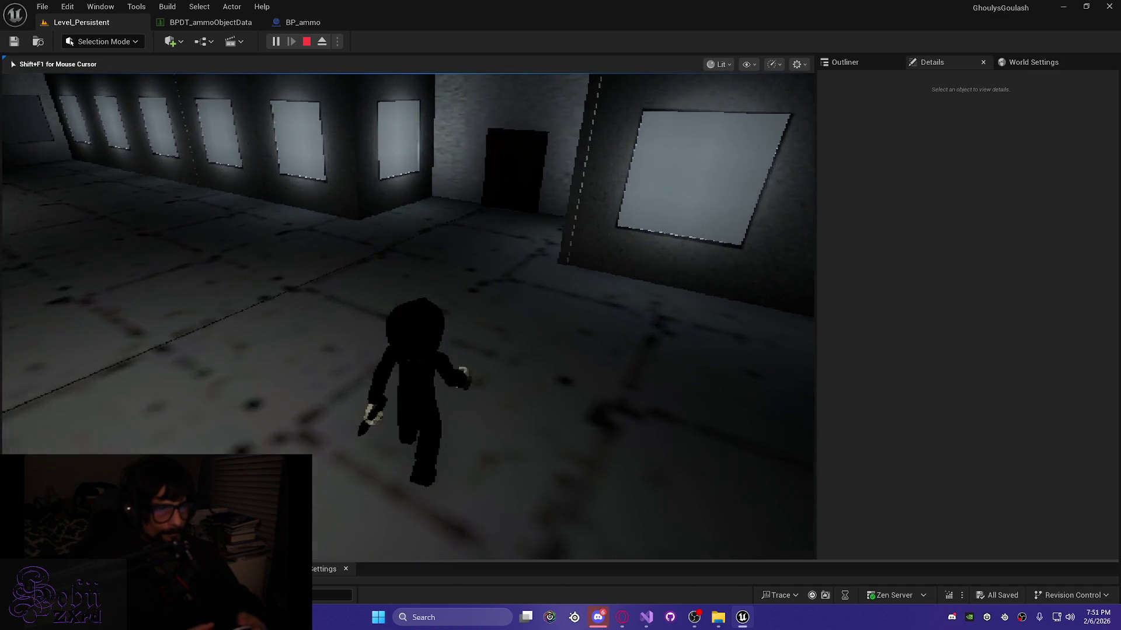
{"action": "key", "text": "w"}
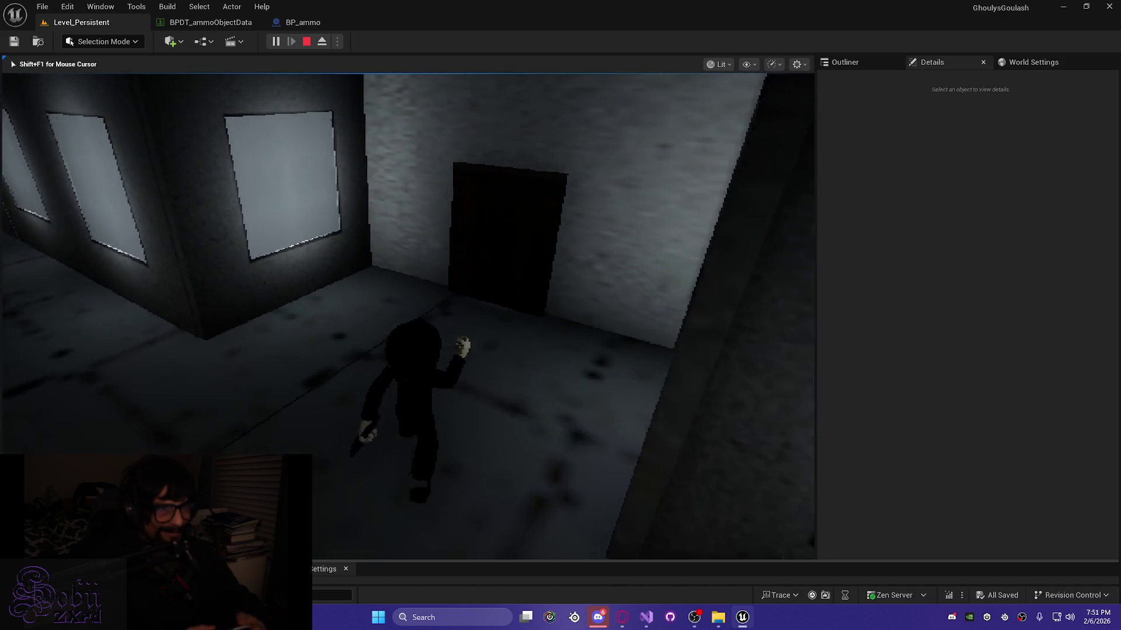
{"action": "key", "text": "e"}
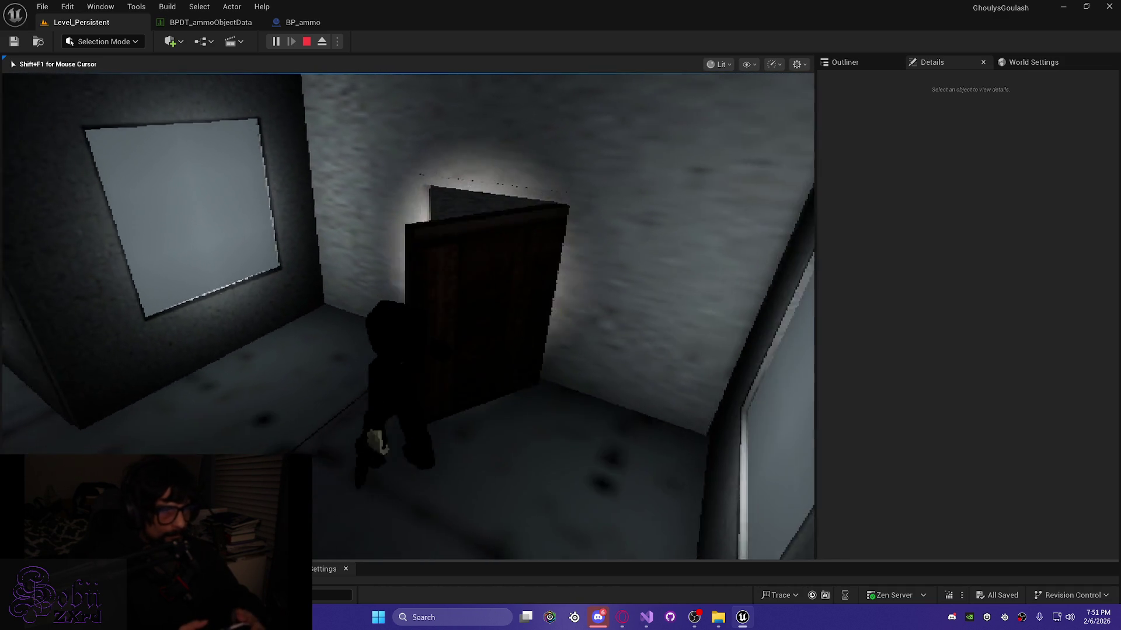
{"action": "key", "text": "w"}
{"action": "key", "text": "w"}
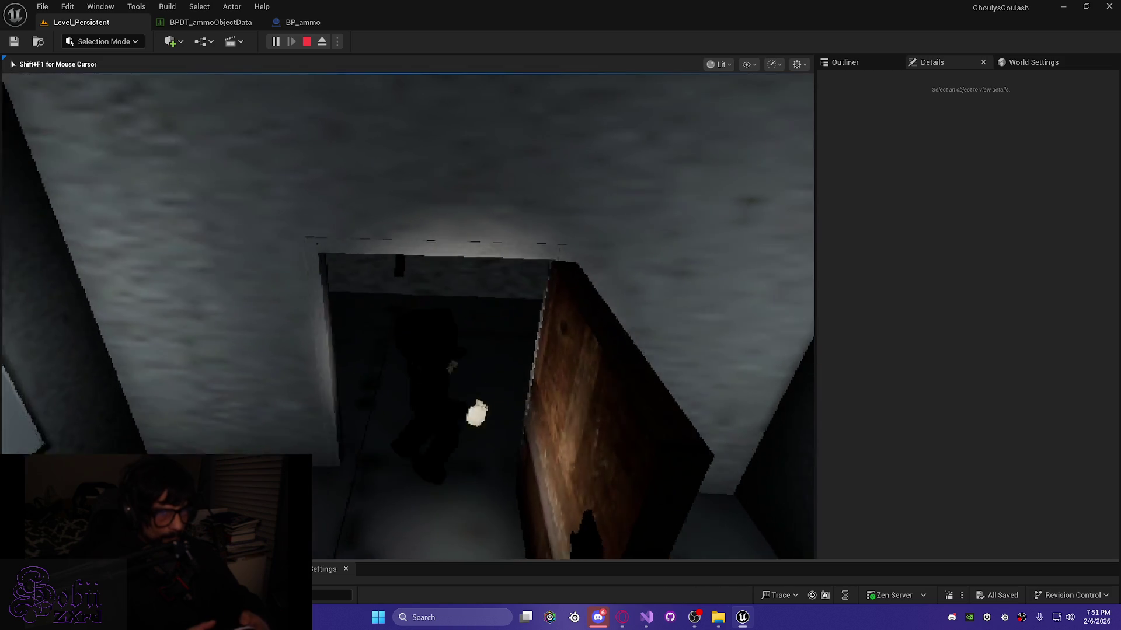
{"action": "key", "text": "w"}
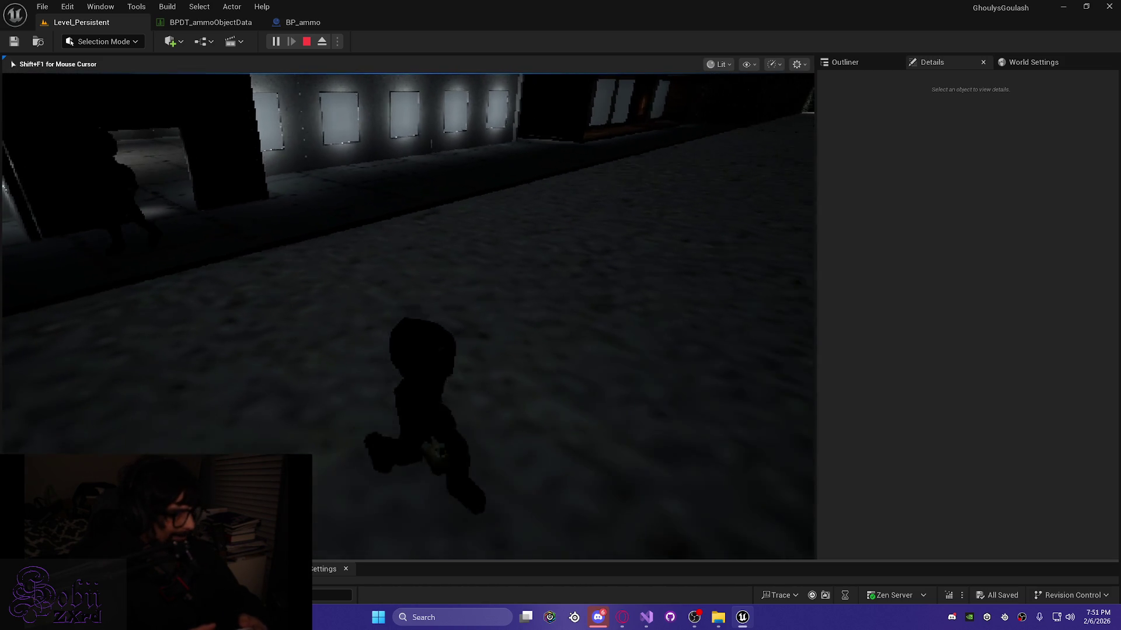
{"action": "key", "text": "w"}
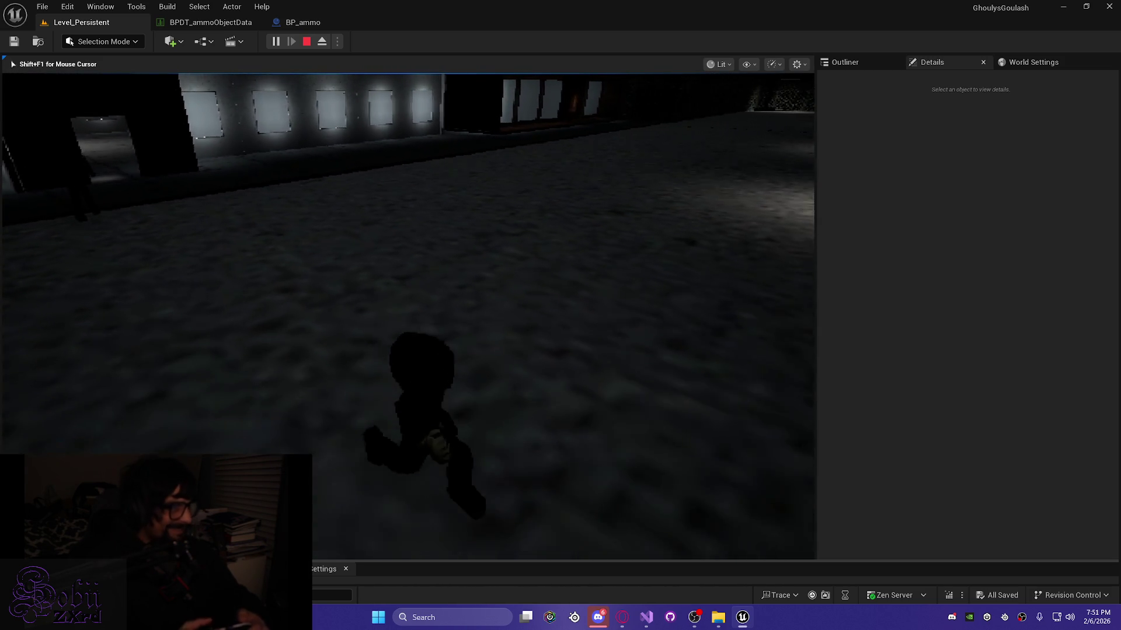
{"action": "key", "text": "w"}
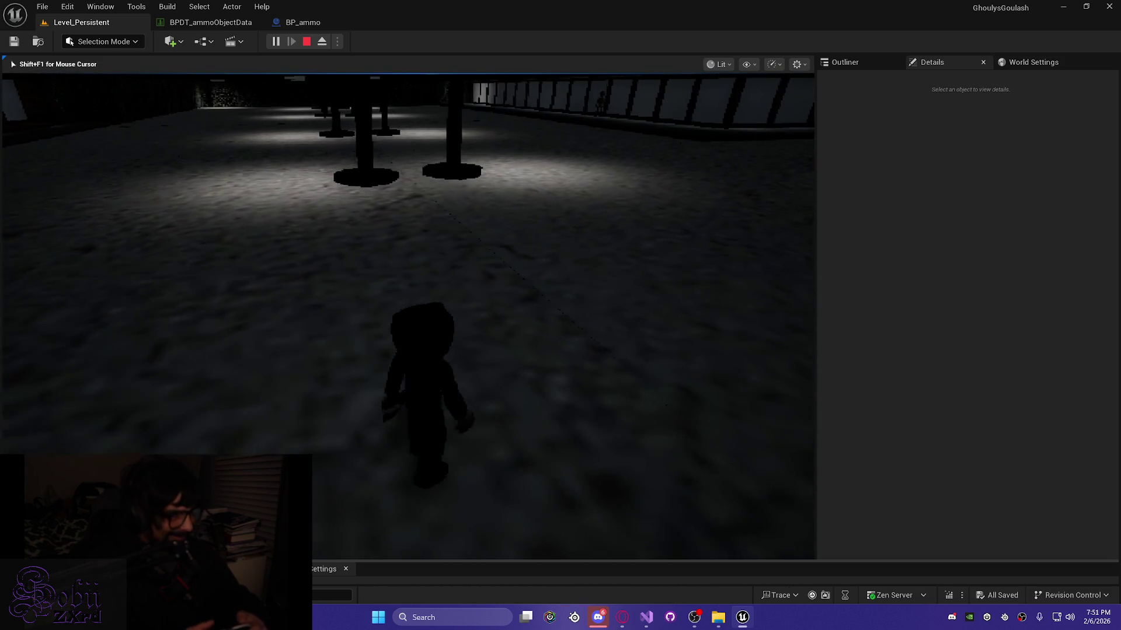
{"action": "key", "text": "w"}
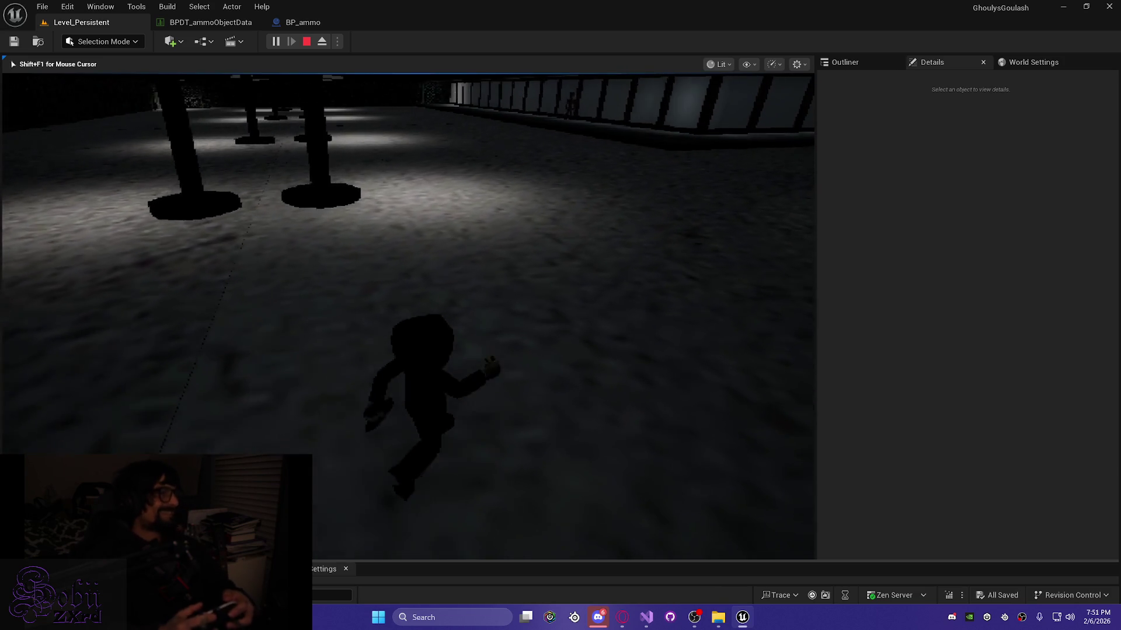
{"action": "key", "text": "w"}
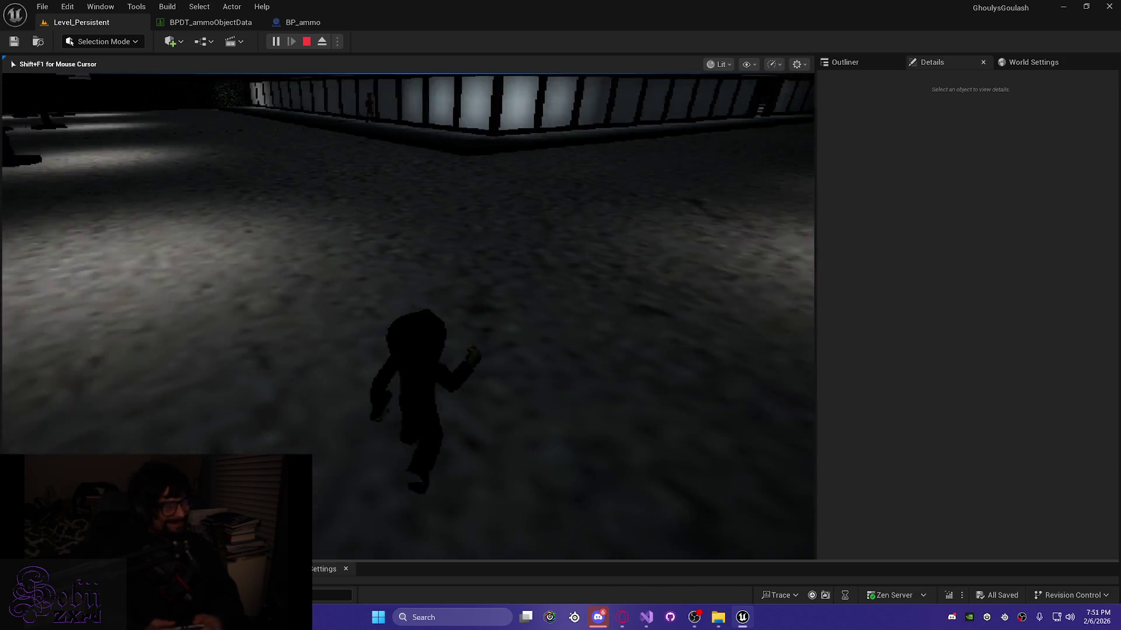
{"action": "key", "text": "Tab"}
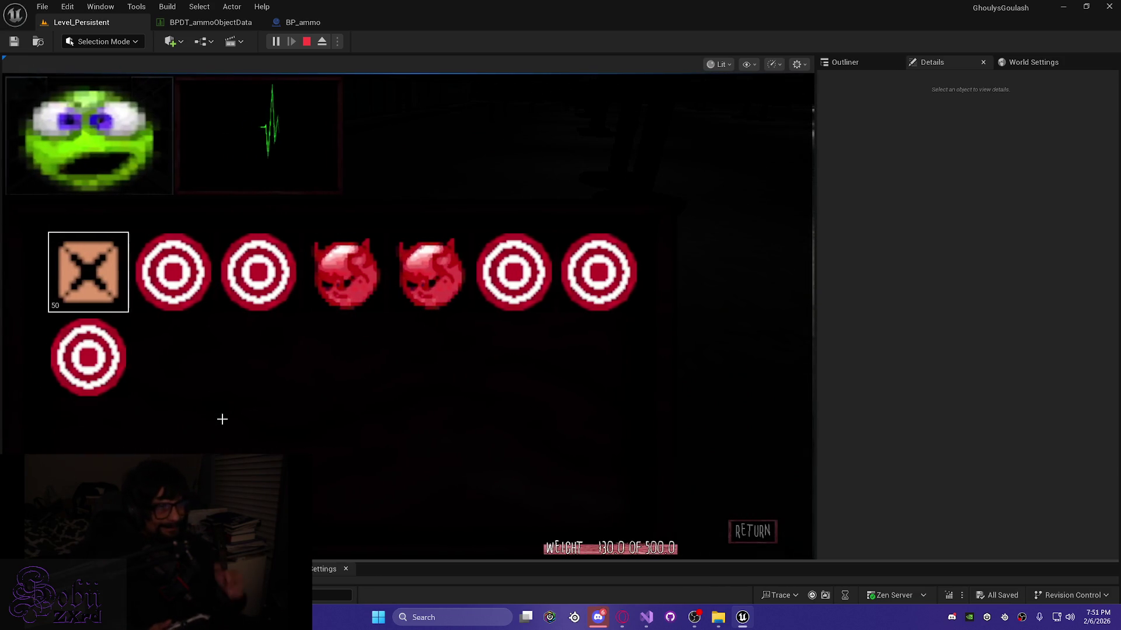
Step: View the X item's Use/Drop/Combine actions, close the inventory, and run to the 'to raise' railing
{"action": "key", "text": "Return"}
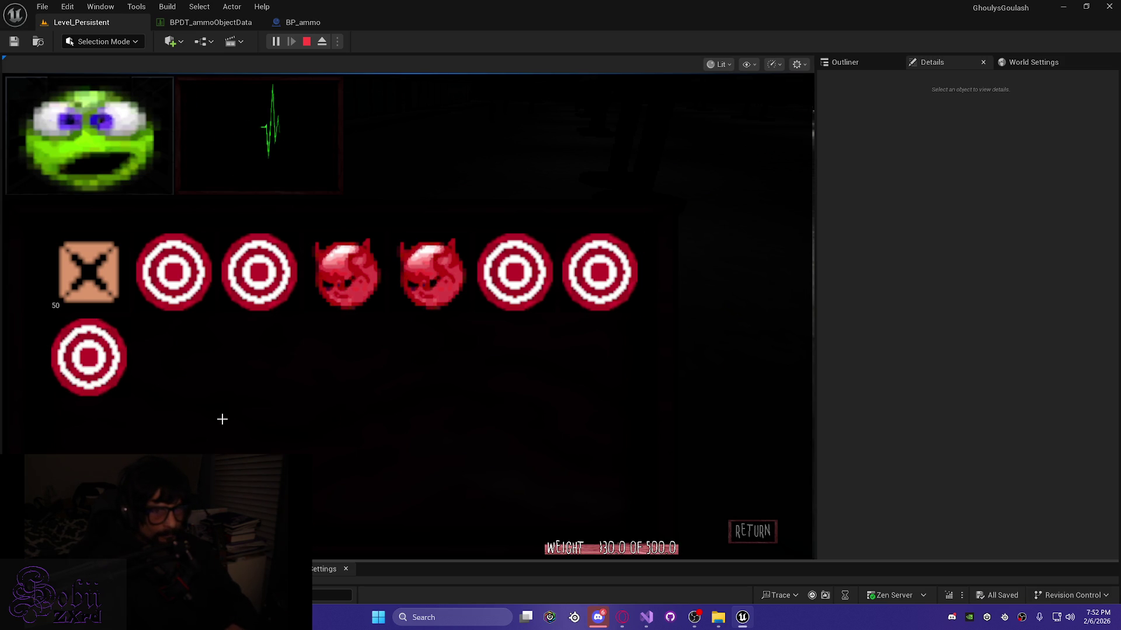
{"action": "key", "text": "Tab"}
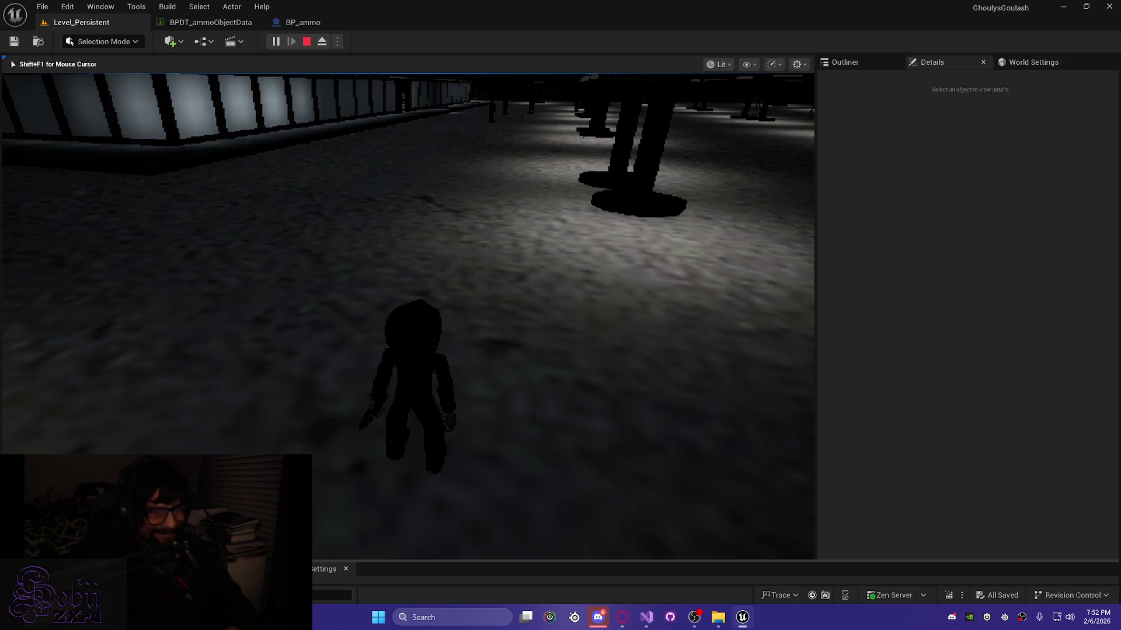
{"action": "key", "text": "w"}
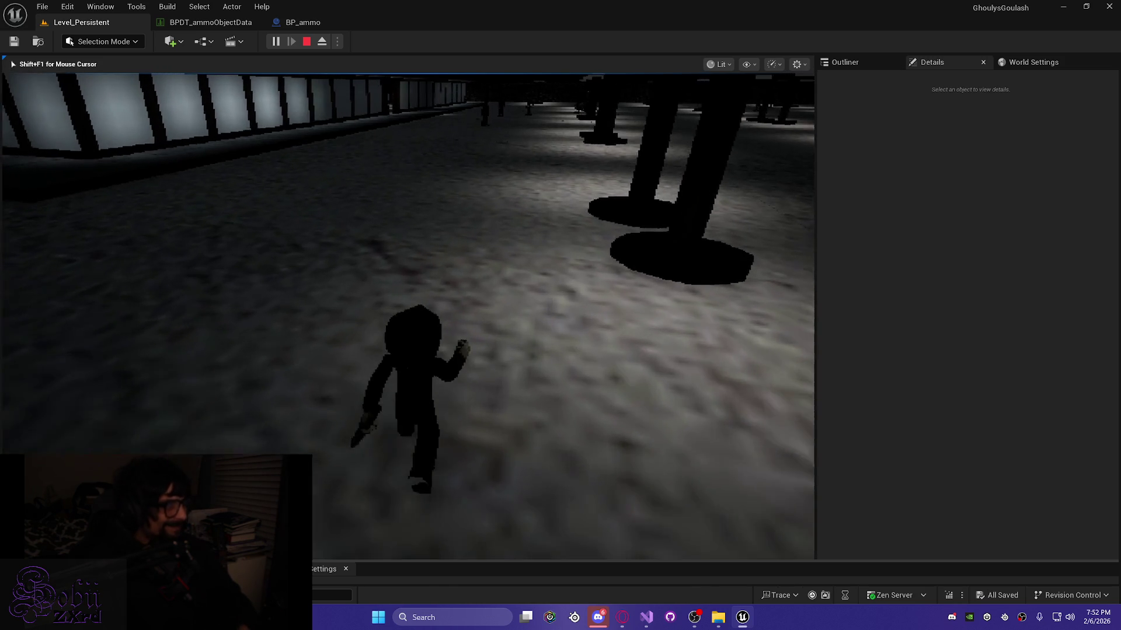
{"action": "key", "text": "w"}
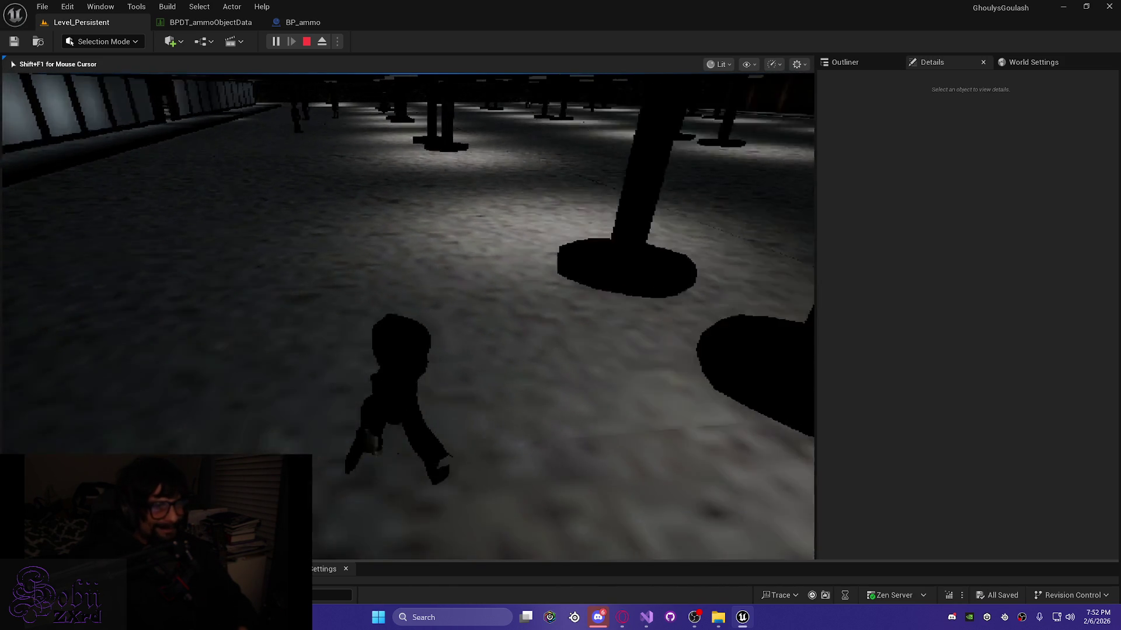
{"action": "key", "text": "w"}
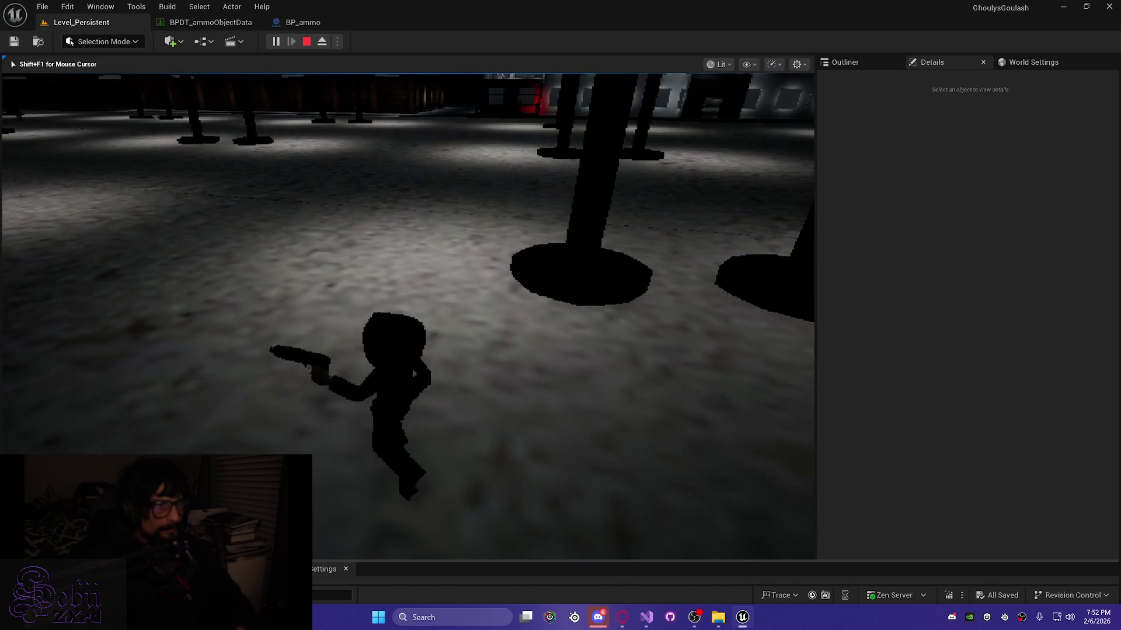
{"action": "key", "text": "w"}
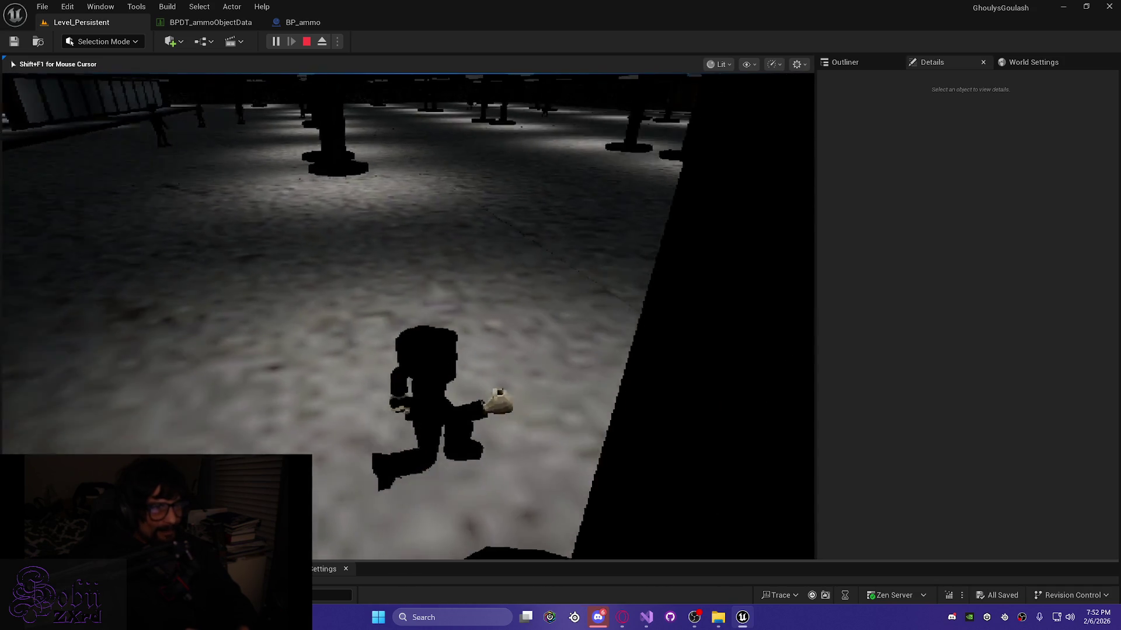
{"action": "key", "text": "w"}
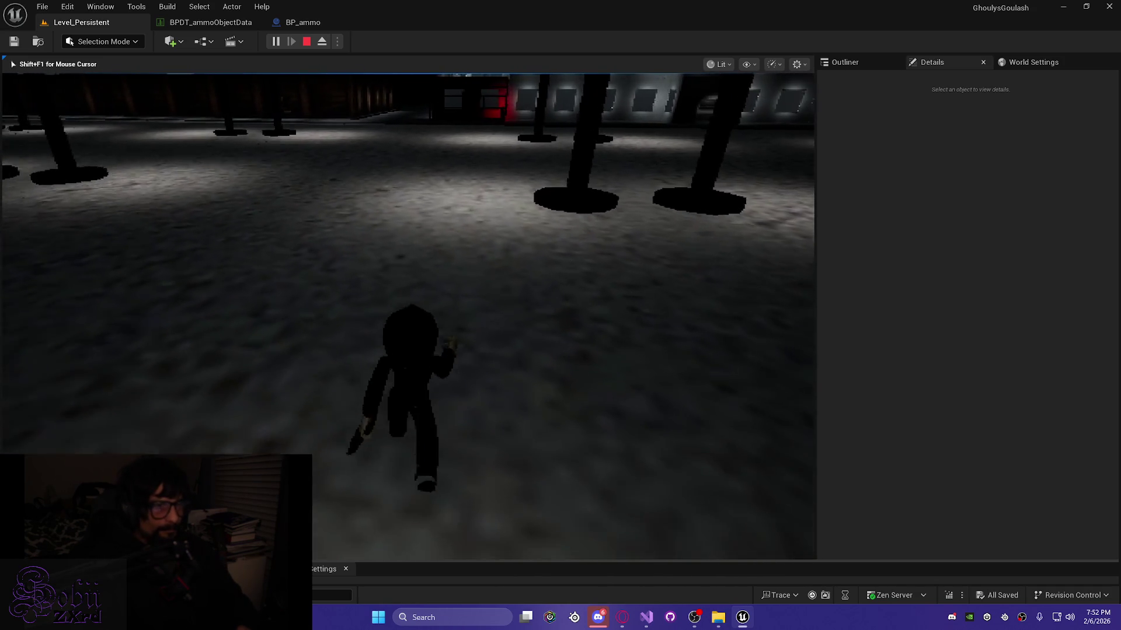
{"action": "key", "text": "w"}
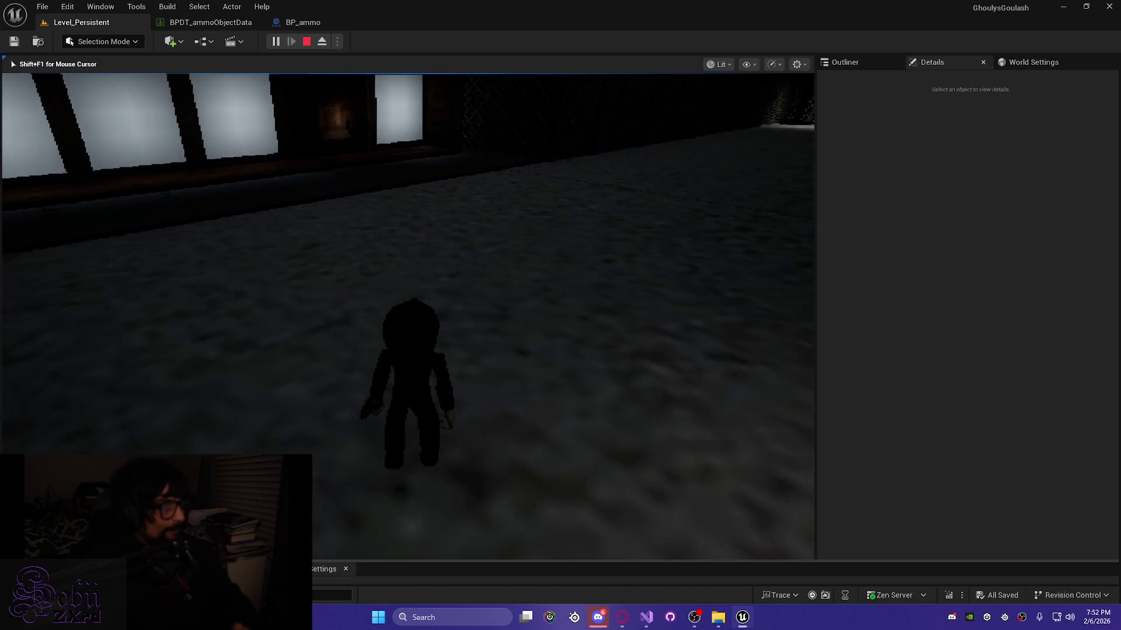
{"action": "key", "text": "w"}
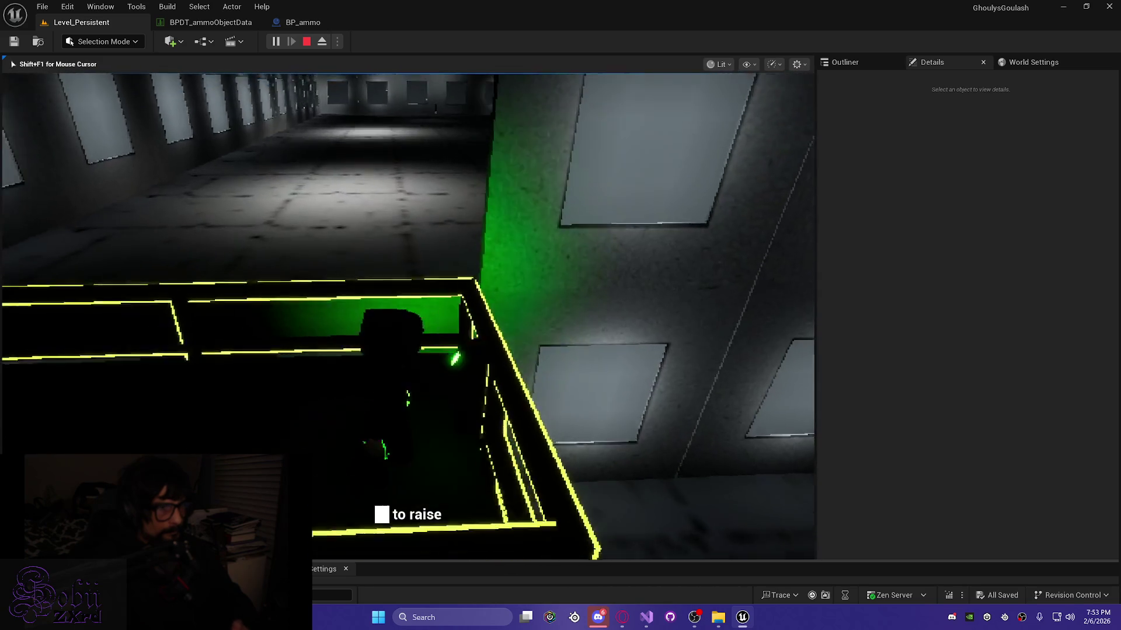
Step: Walk from the crate down the lit hallway and through the doorway to the 'to lower' railing
{"action": "key", "text": "w"}
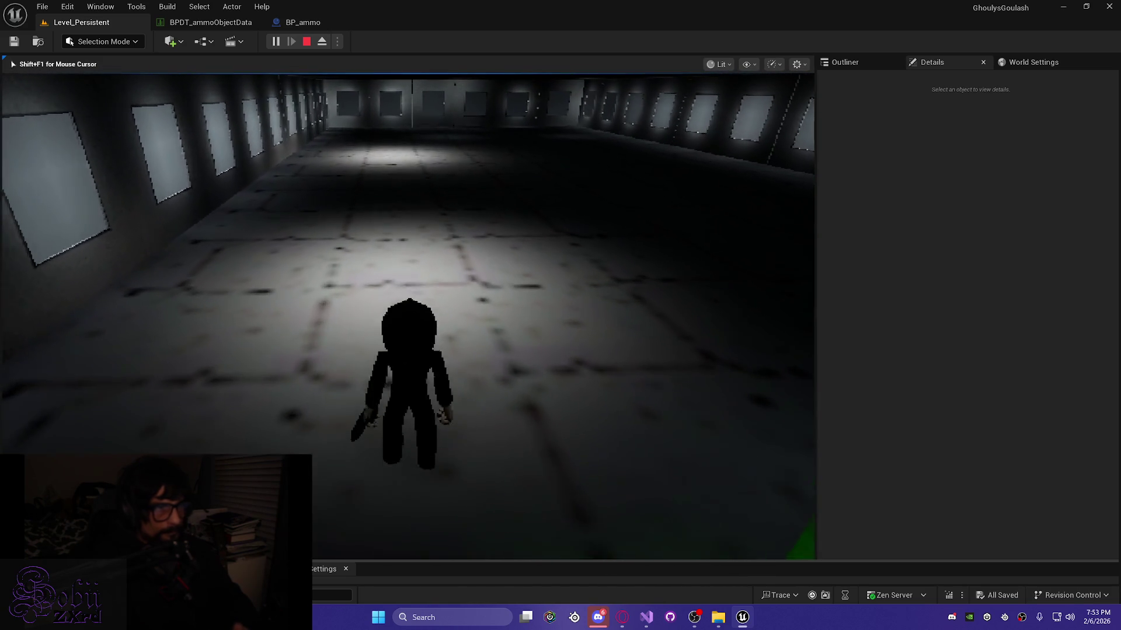
{"action": "key", "text": "w"}
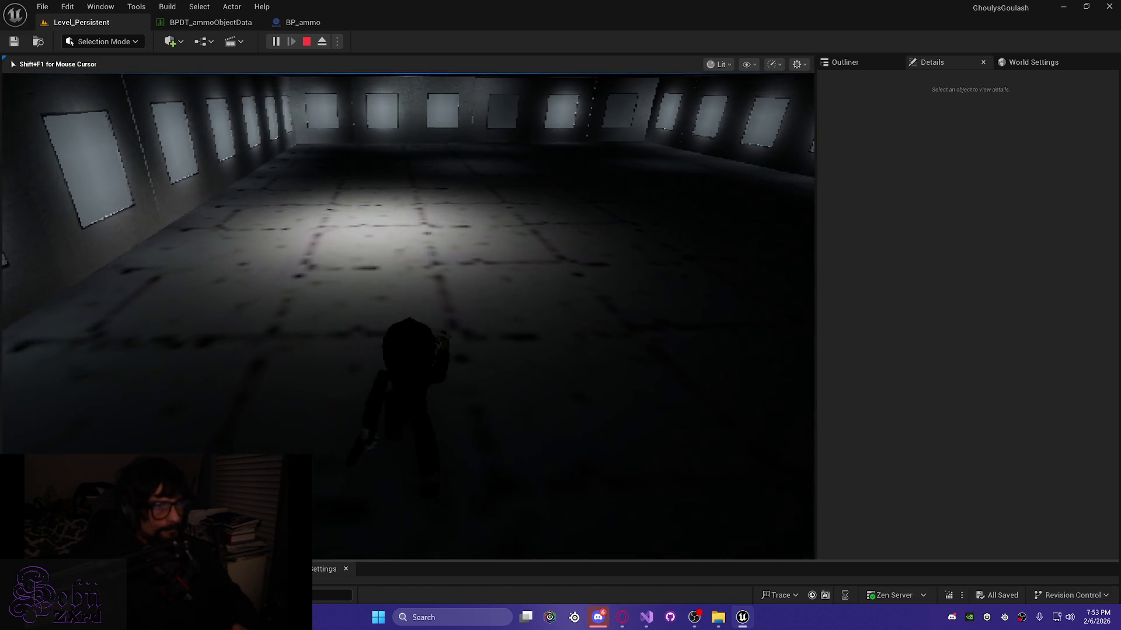
{"action": "key", "text": "w"}
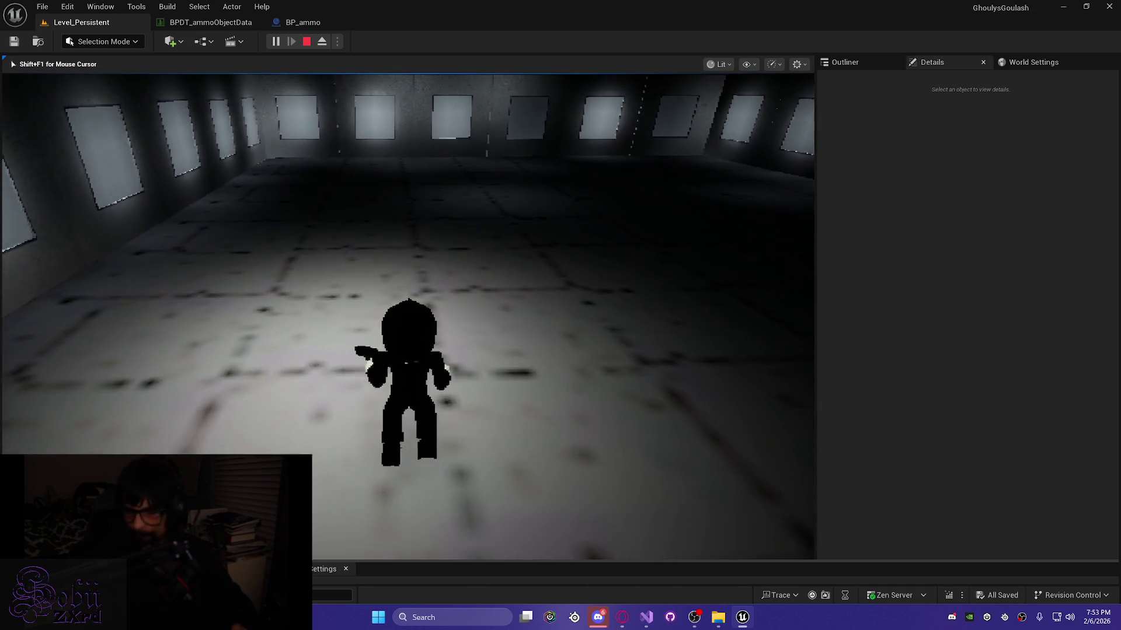
{"action": "key", "text": "w"}
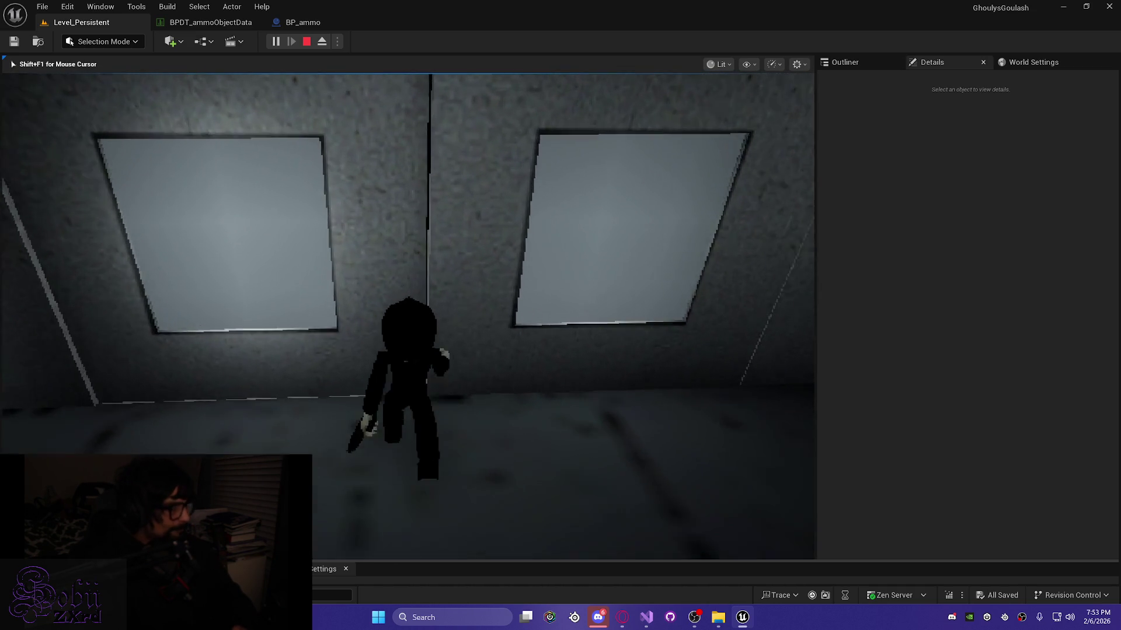
{"action": "key", "text": "d"}
{"action": "key", "text": "d"}
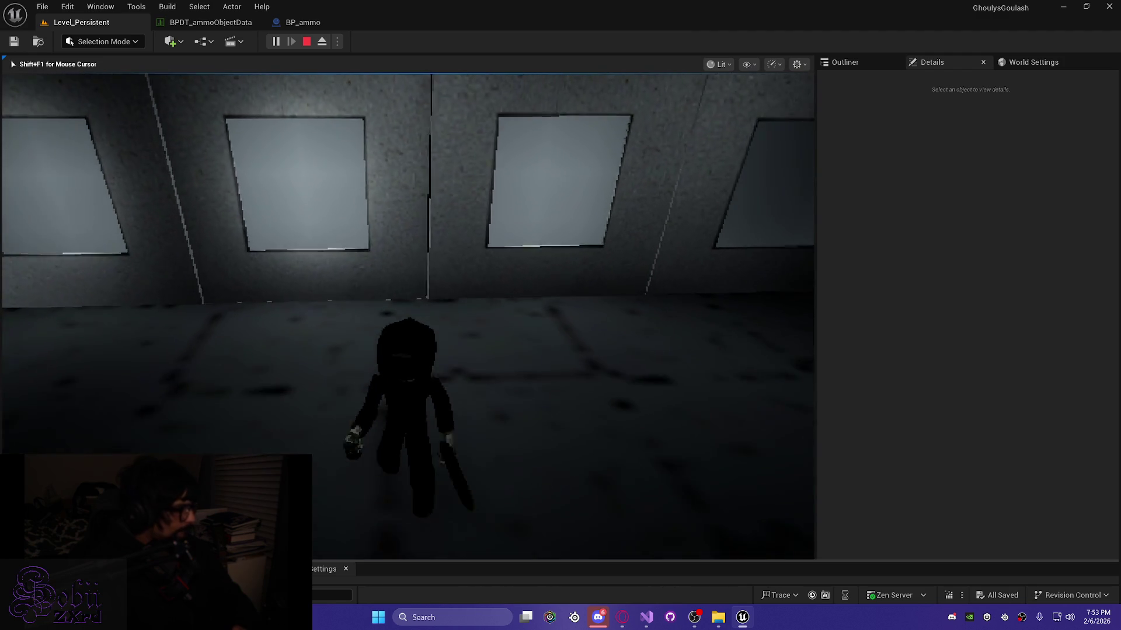
{"action": "key", "text": "w"}
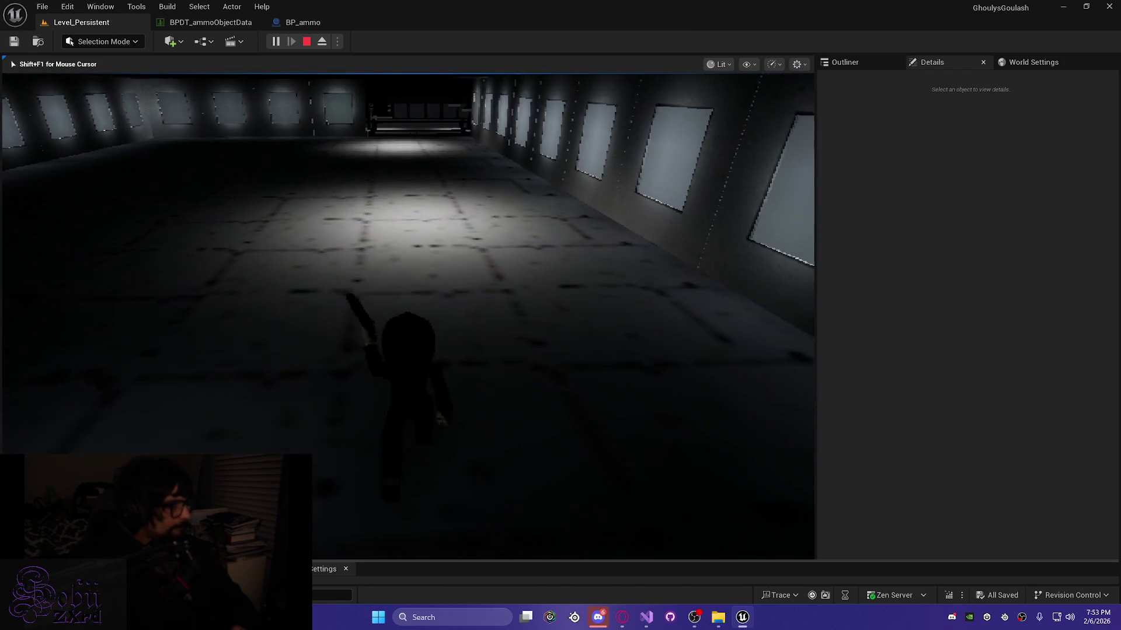
{"action": "key", "text": "w"}
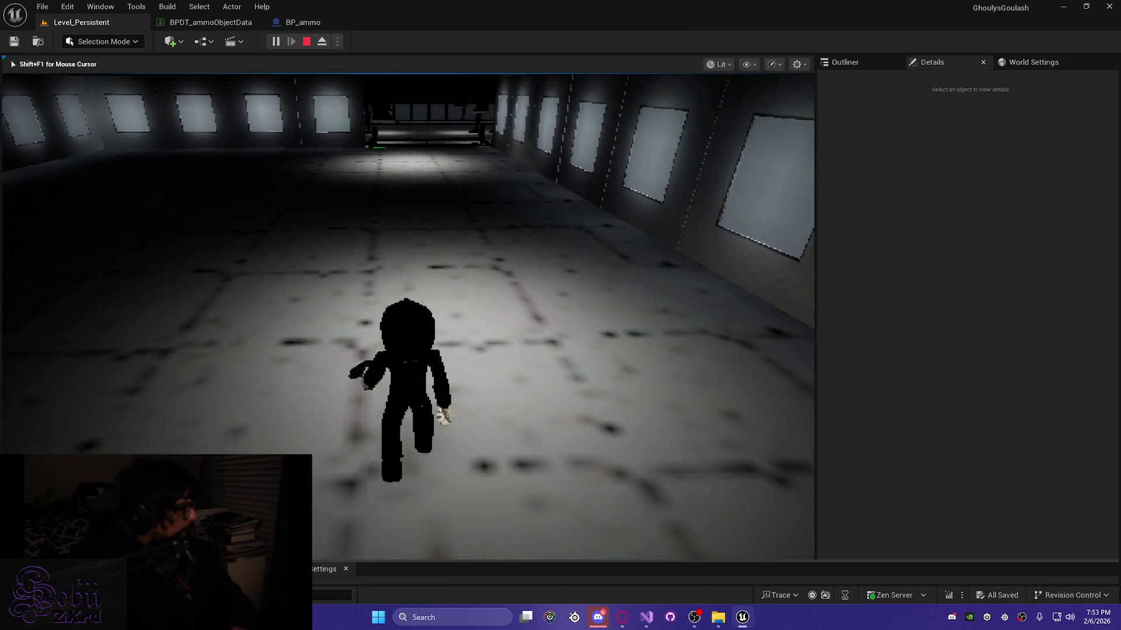
{"action": "key", "text": "w"}
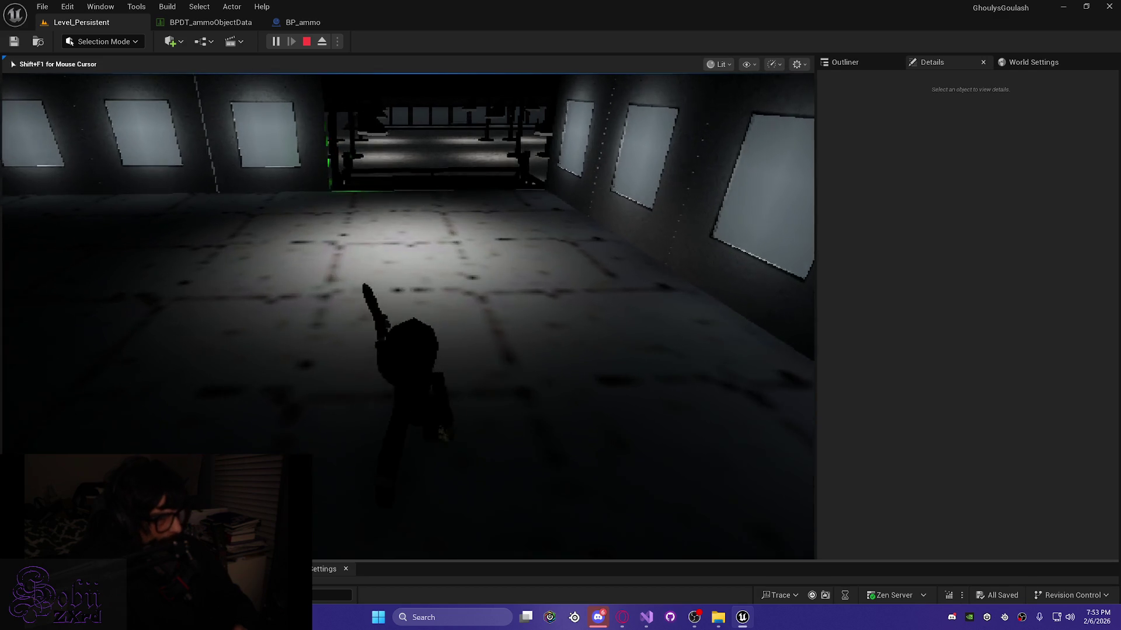
{"action": "key", "text": "w"}
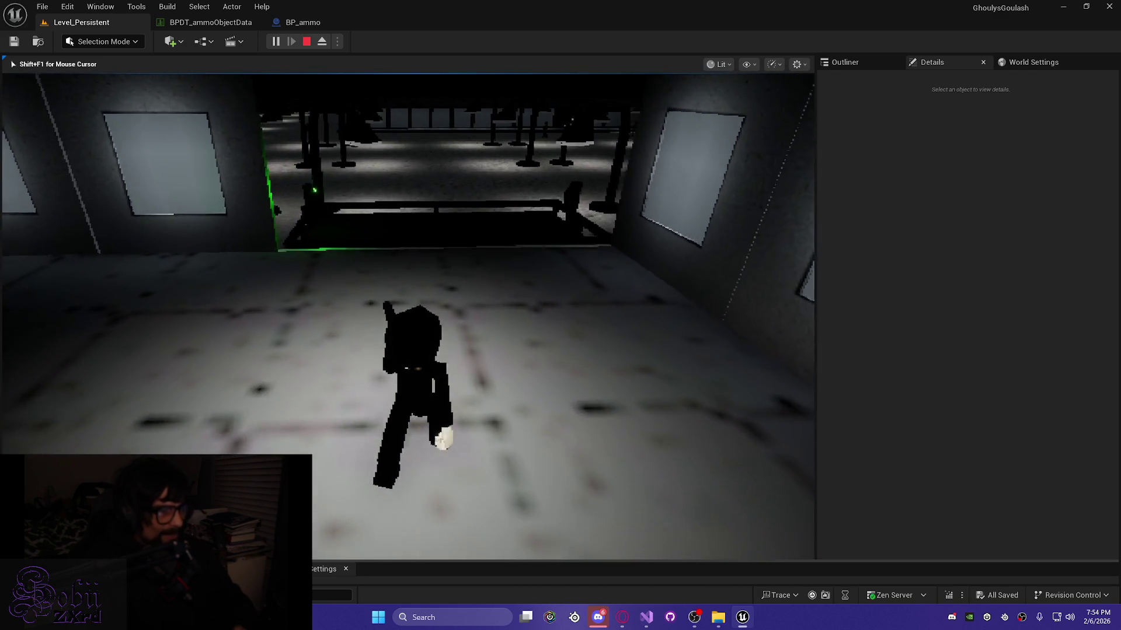
{"action": "key", "text": "w"}
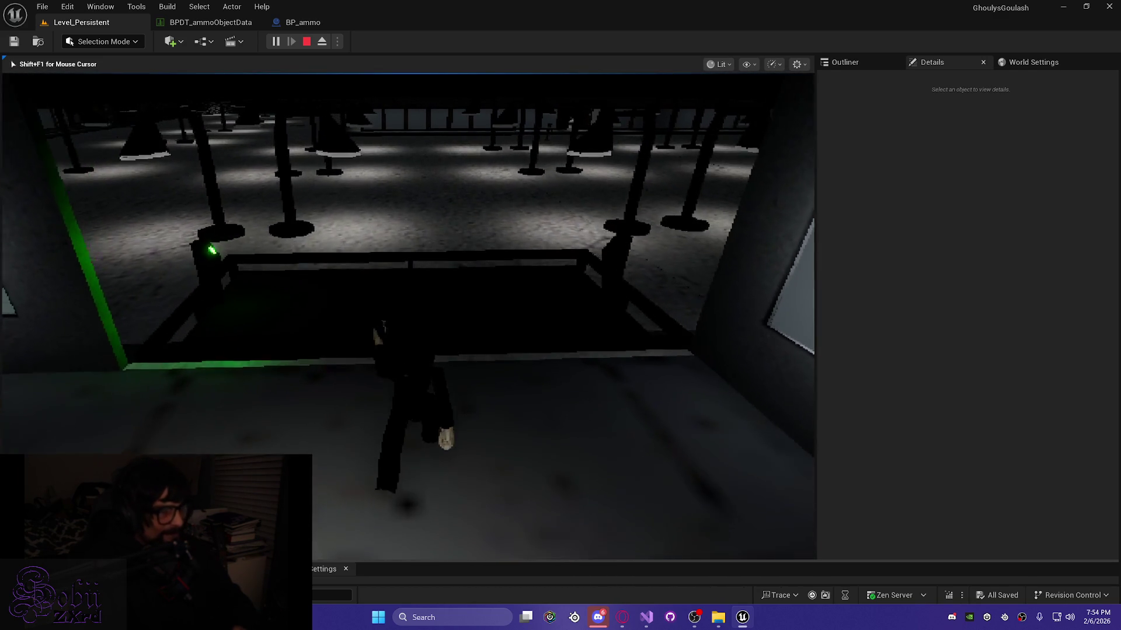
{"action": "key", "text": "w"}
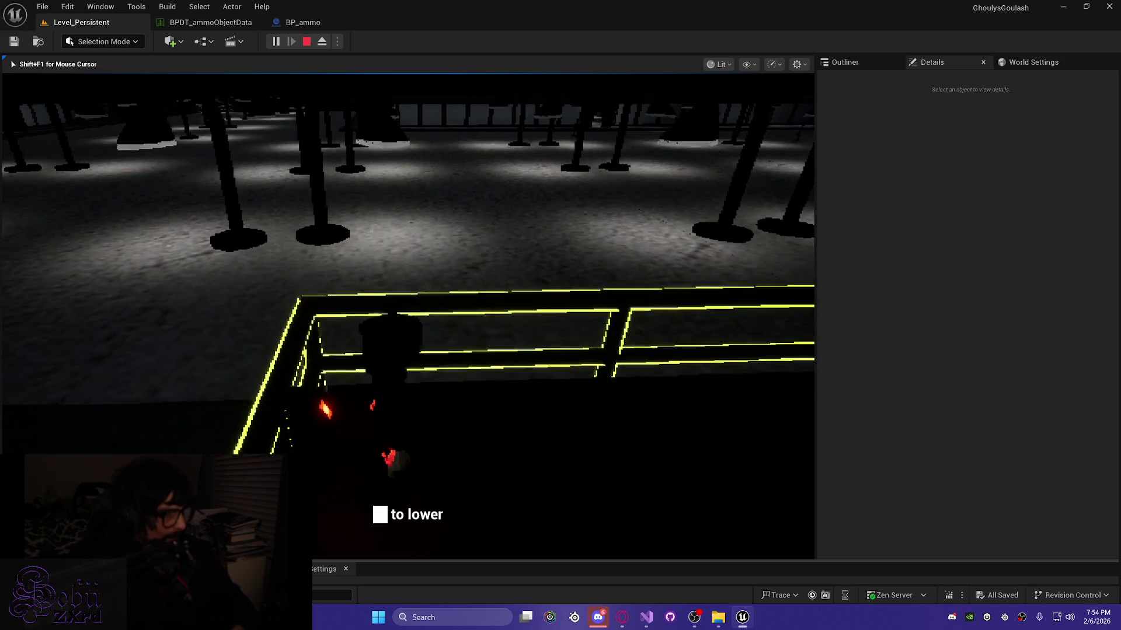
Step: Run from the railing across the pillar hall into the window corridor and aim the red laser down it
{"action": "key", "text": "w"}
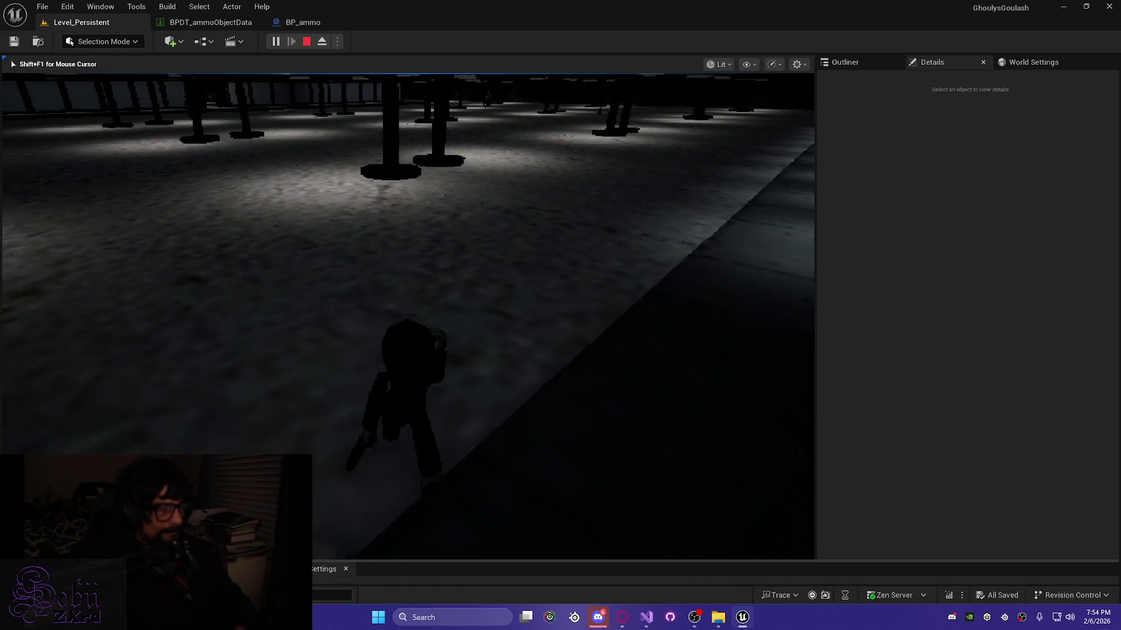
{"action": "key", "text": "w"}
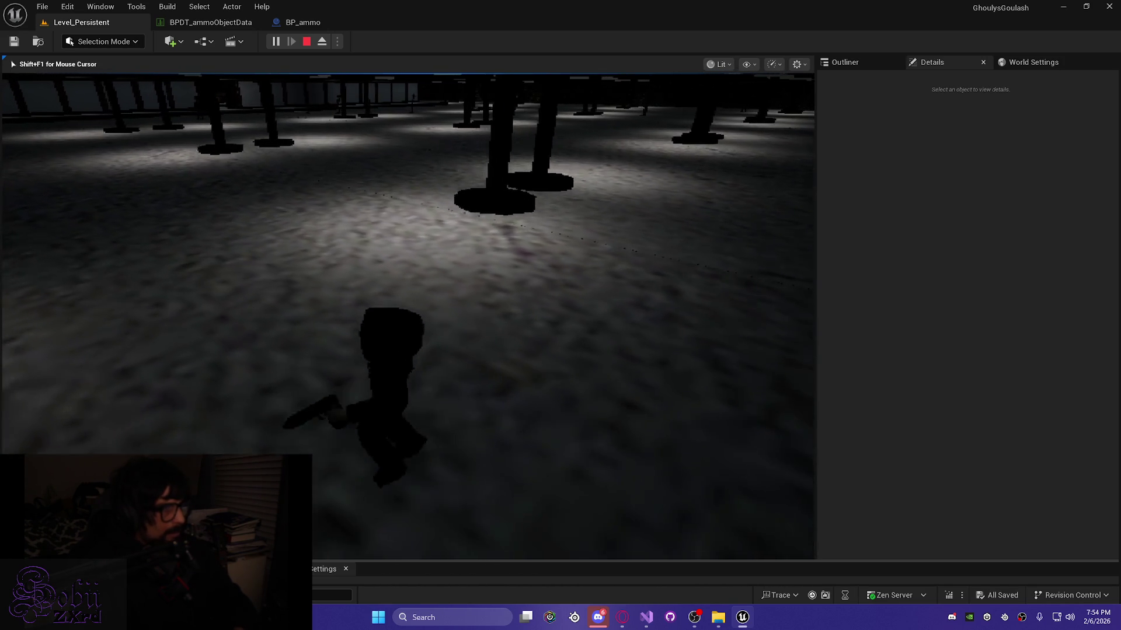
{"action": "key", "text": "w"}
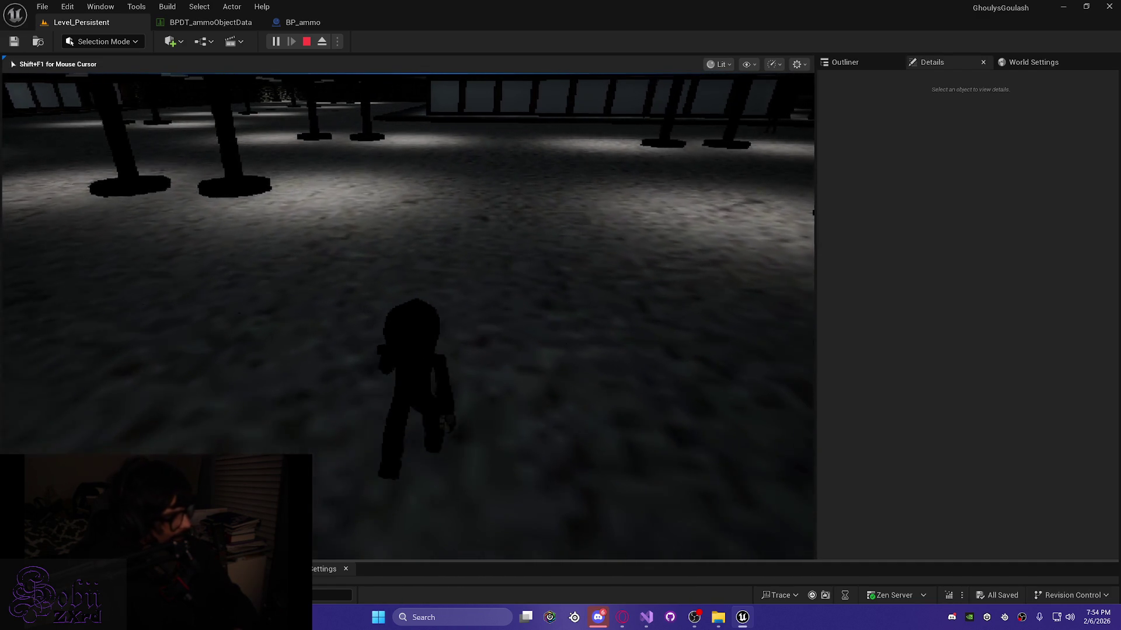
{"action": "key", "text": "w"}
{"action": "key", "text": "w"}
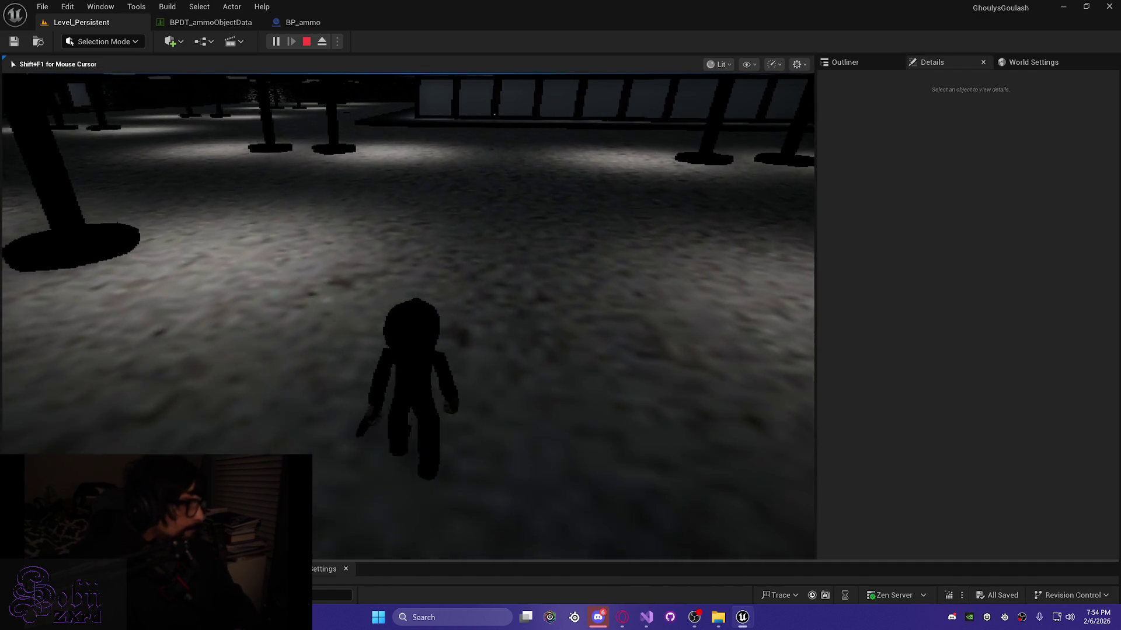
{"action": "key", "text": "w"}
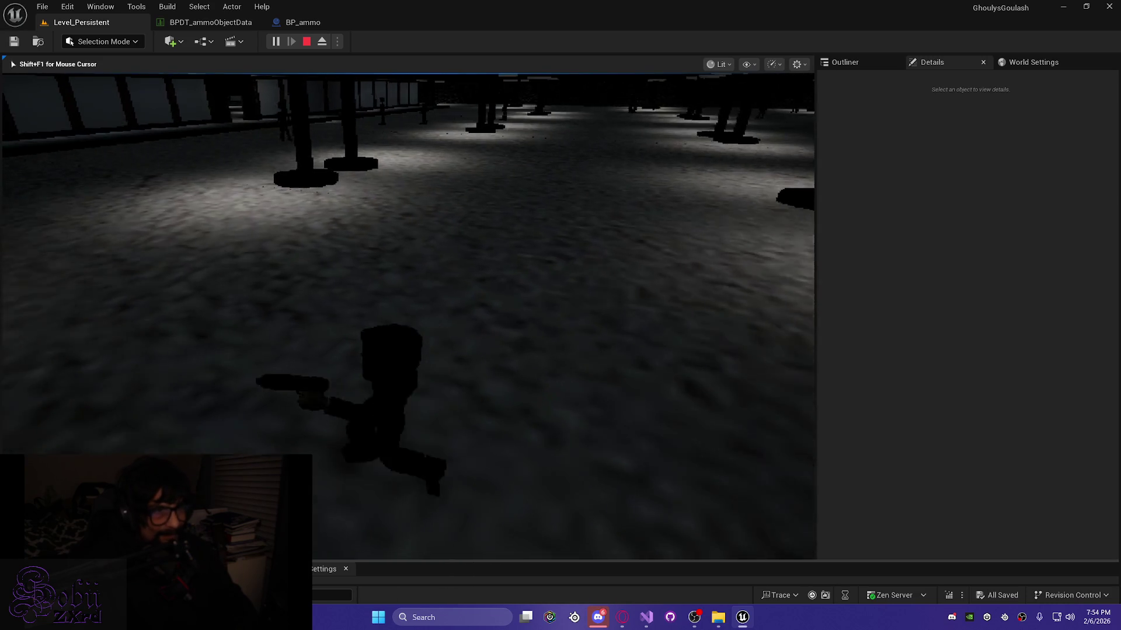
{"action": "key", "text": "w"}
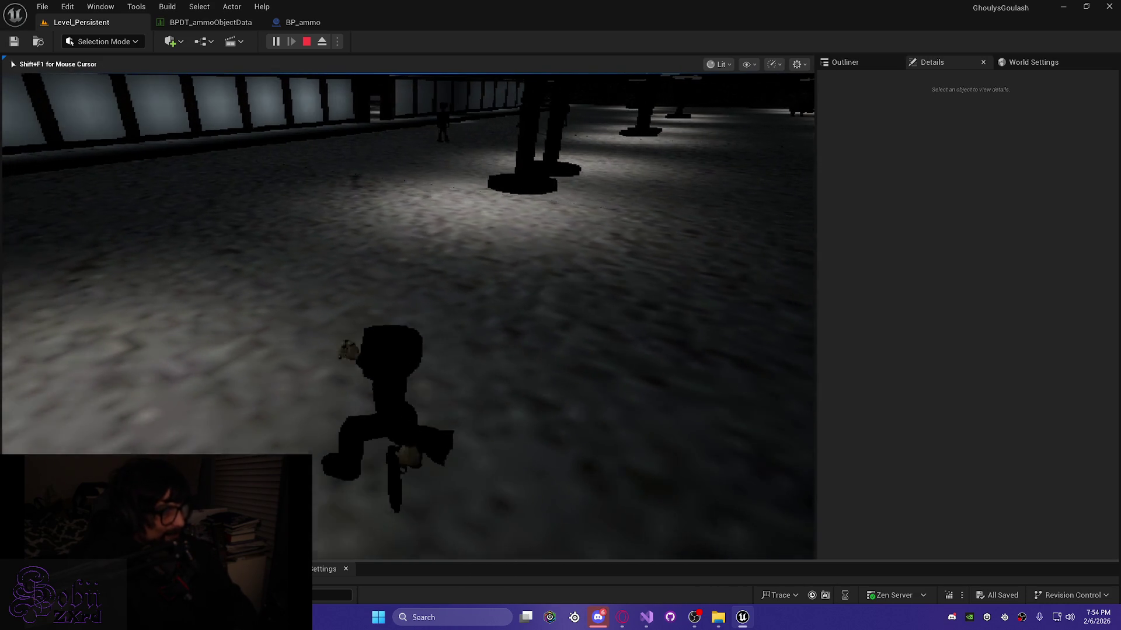
{"action": "key", "text": "w"}
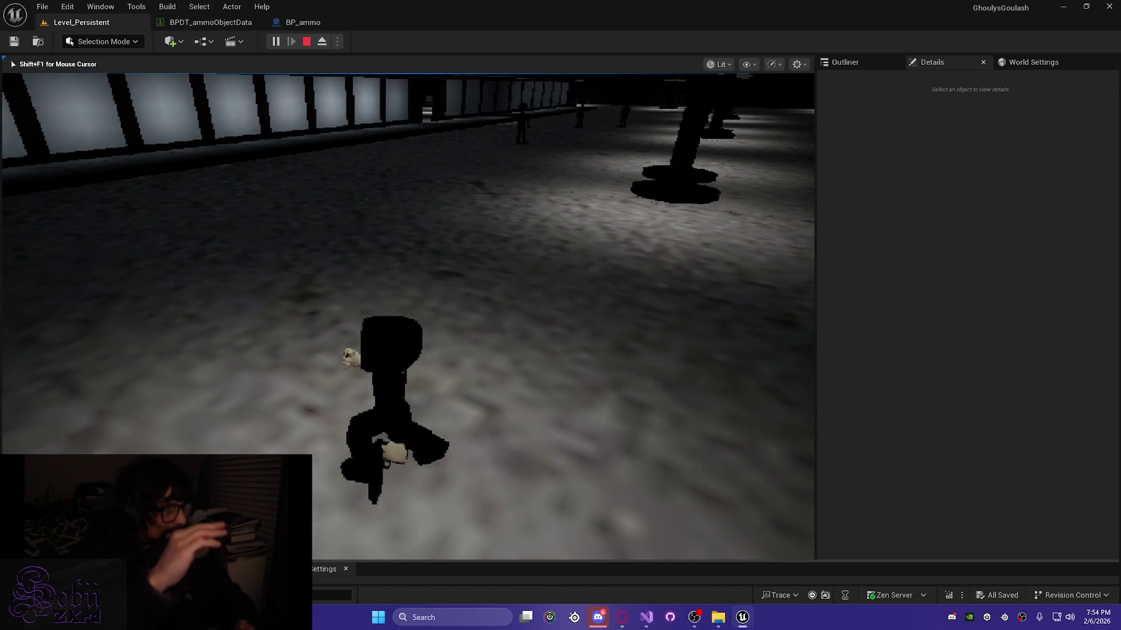
{"action": "key", "text": "w"}
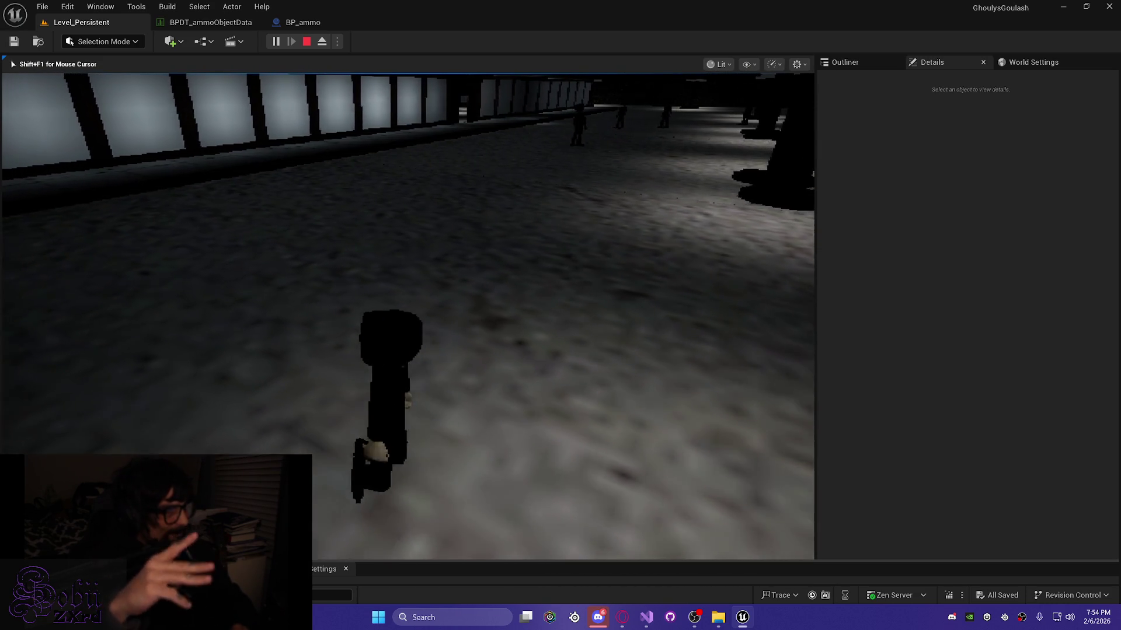
{"action": "key", "text": "w"}
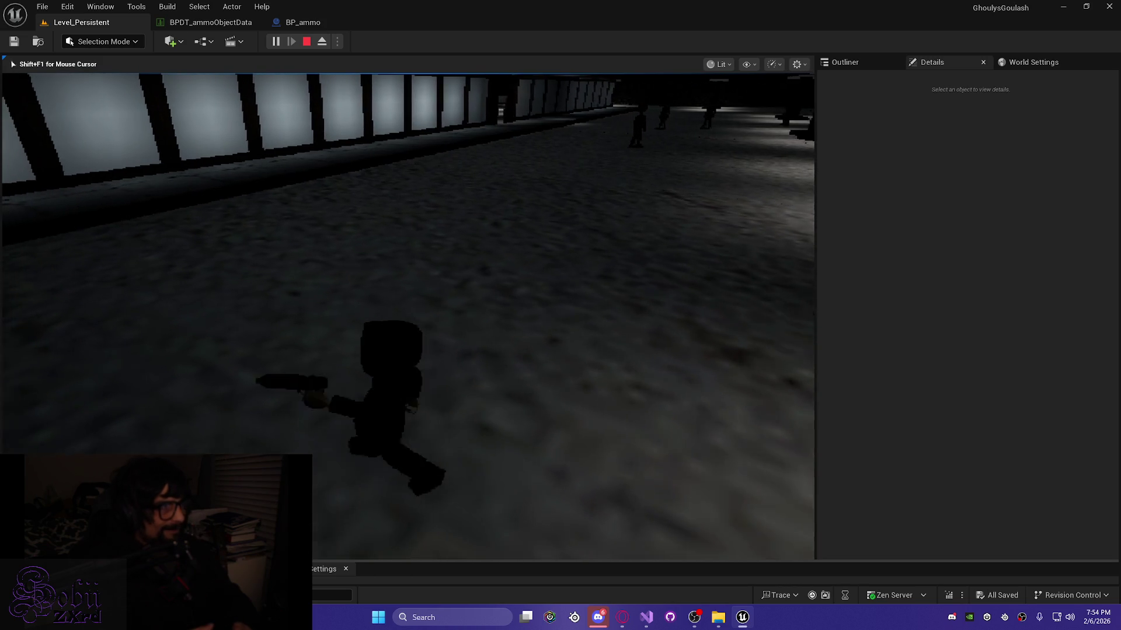
{"action": "key", "text": "w"}
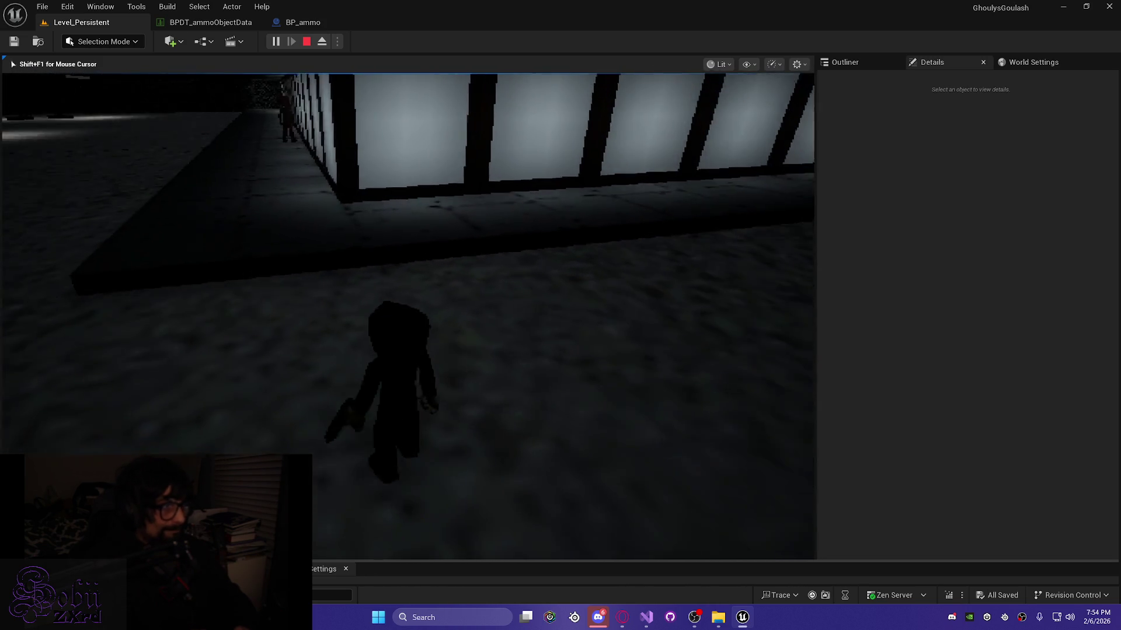
{"action": "key", "text": "w"}
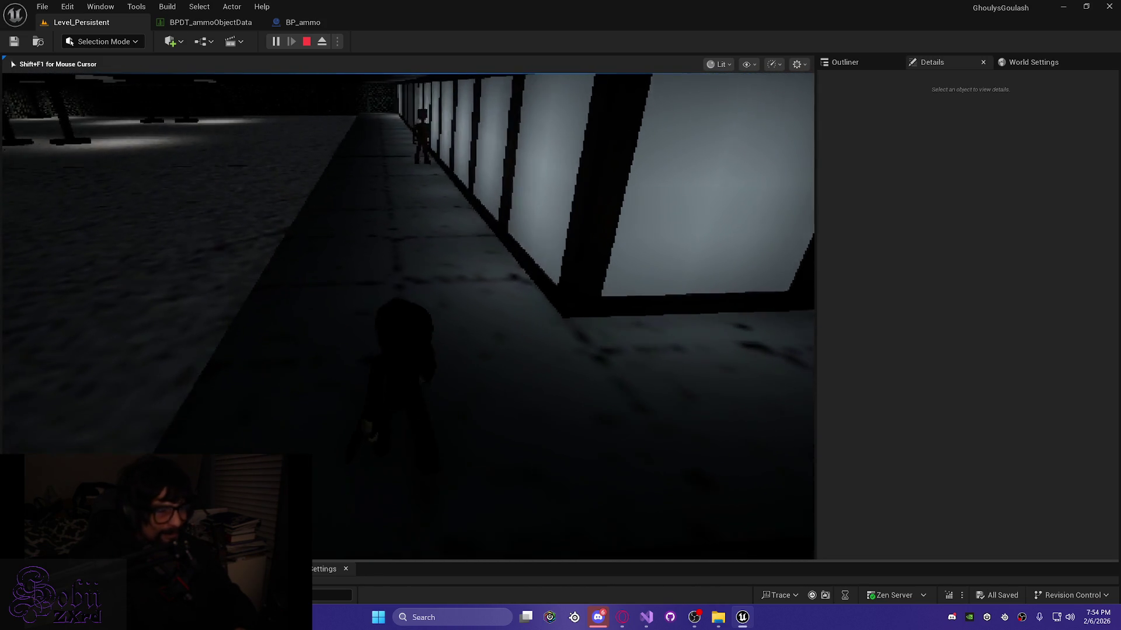
{"action": "key", "text": "w"}
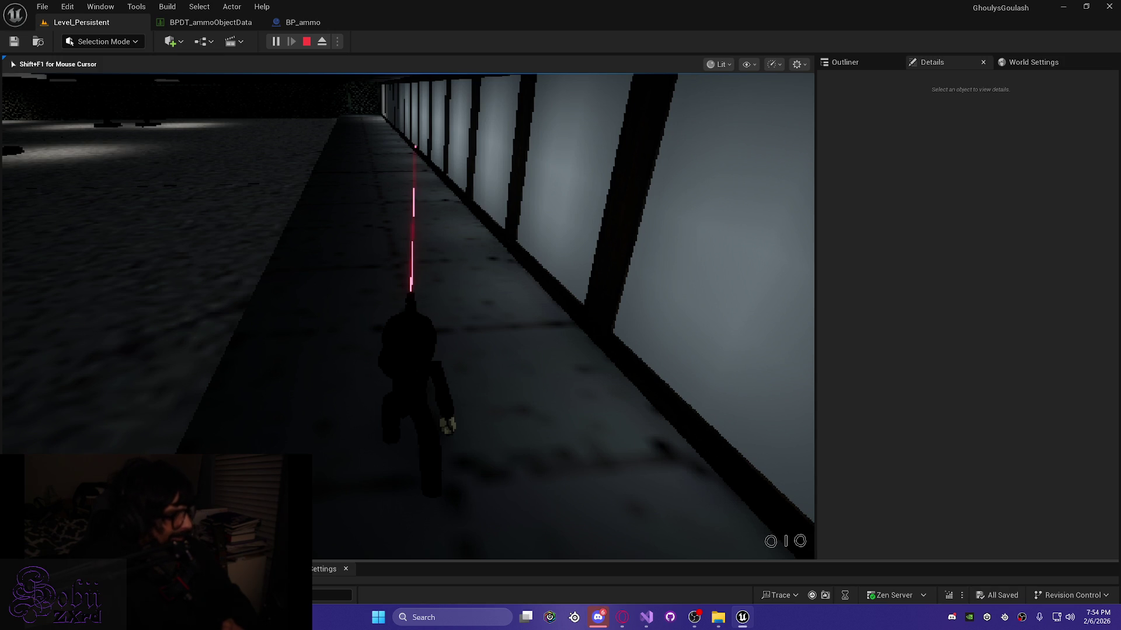
Step: Run down the corridor, then open the inventory, cycle through the item slots, and close it
{"action": "key", "text": "w"}
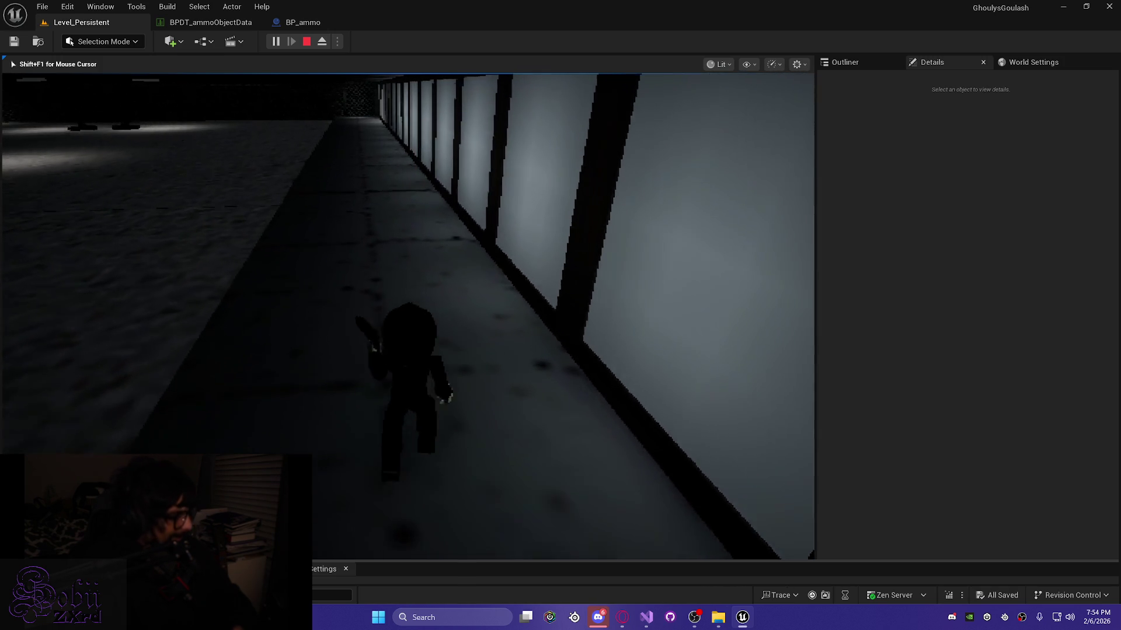
{"action": "key", "text": "w"}
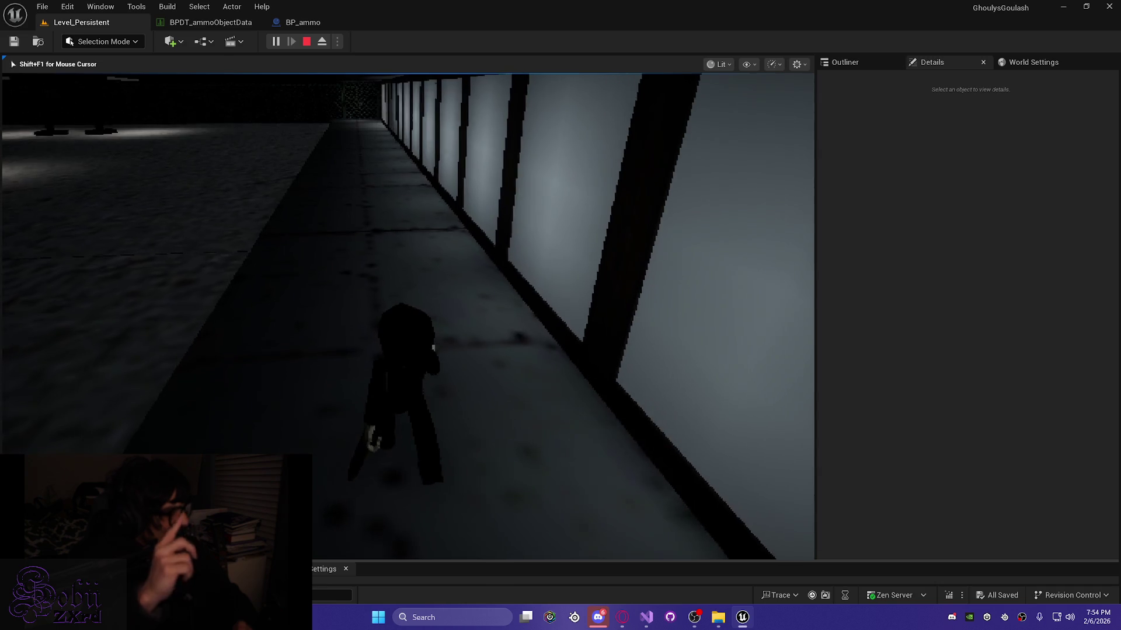
{"action": "key", "text": "w"}
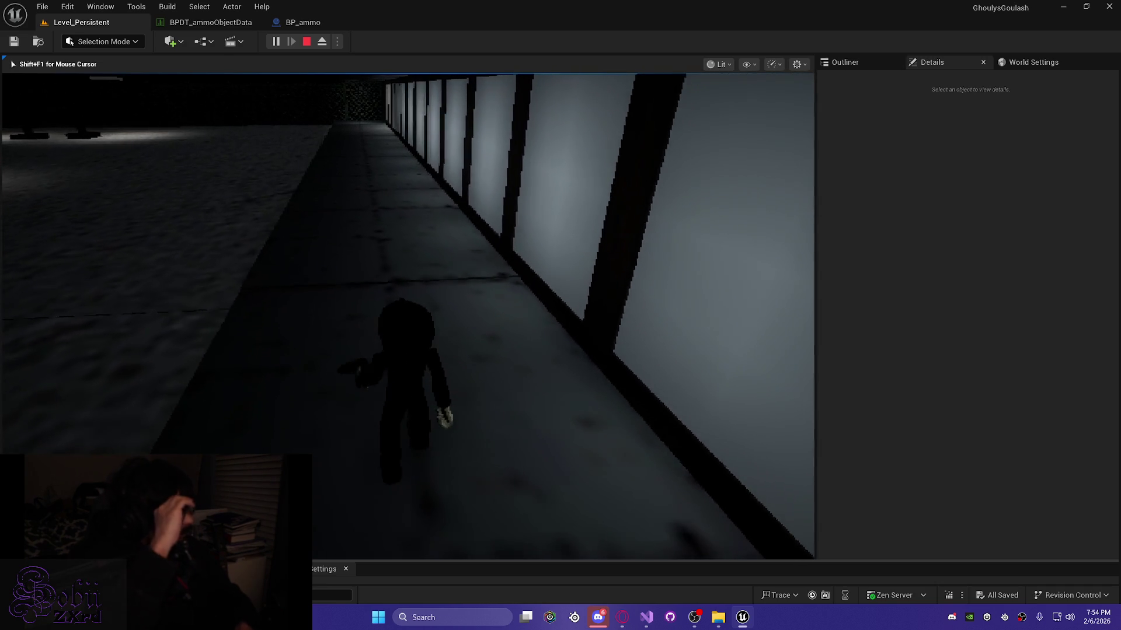
{"action": "key", "text": "w"}
{"action": "key", "text": "Tab"}
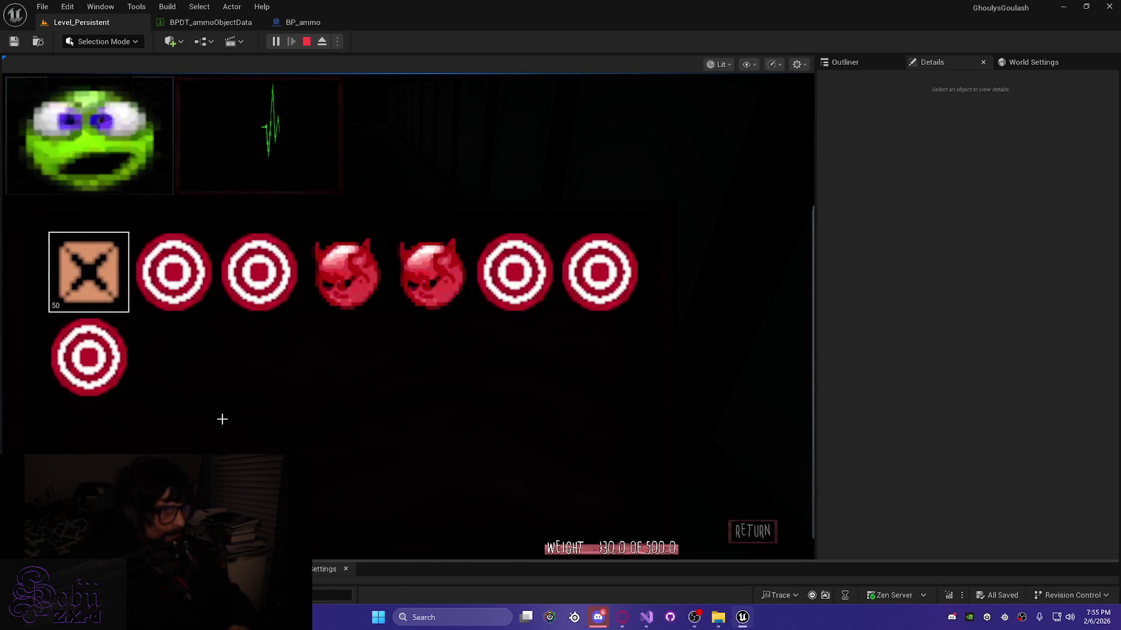
{"action": "key", "text": "Right"}
{"action": "key", "text": "Right"}
{"action": "key", "text": "Right"}
{"action": "key", "text": "Left"}
{"action": "key", "text": "Left"}
{"action": "key", "text": "Left"}
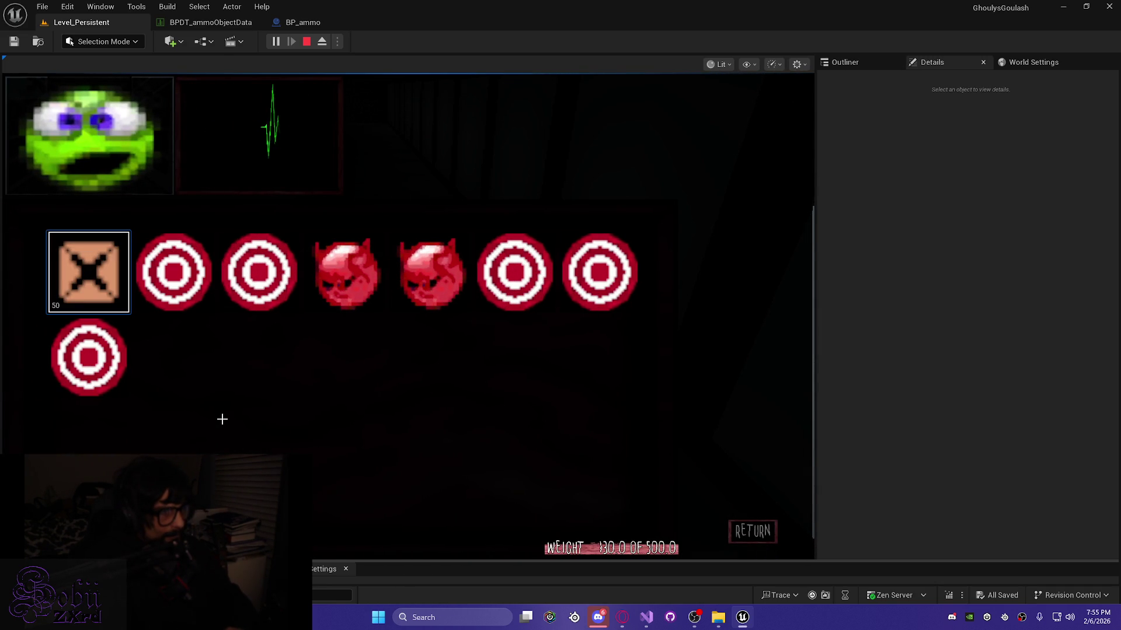
{"action": "key", "text": "Tab"}
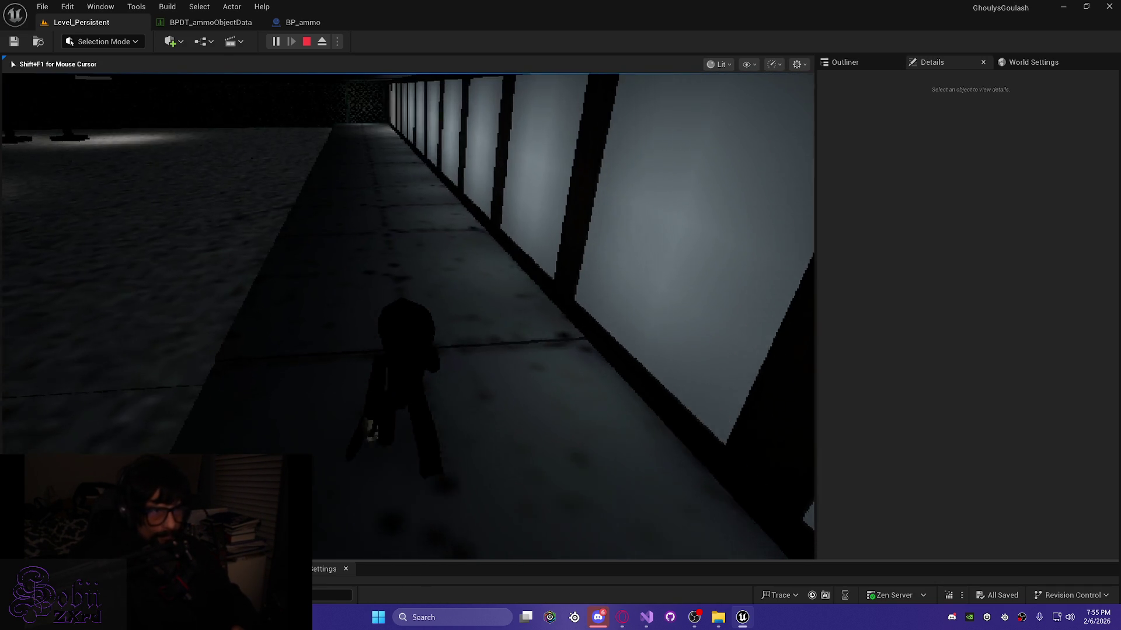
Step: Walk to the fence at the corridor's end, back past the lit wooden door, then stop the session
{"action": "key", "text": "w"}
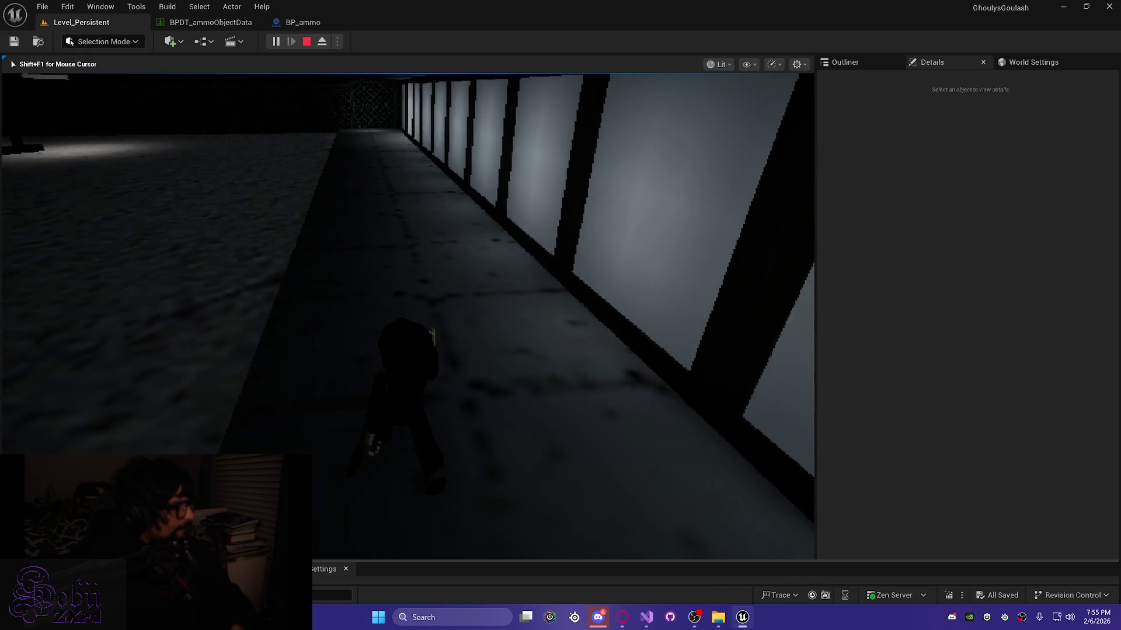
{"action": "key", "text": "w"}
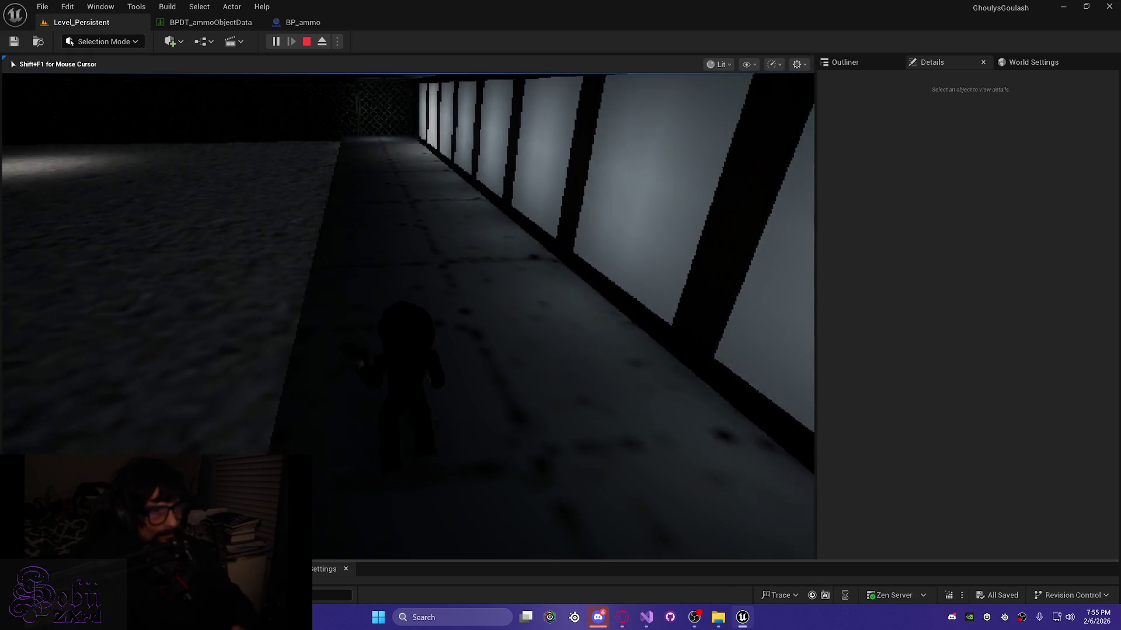
{"action": "key", "text": "s"}
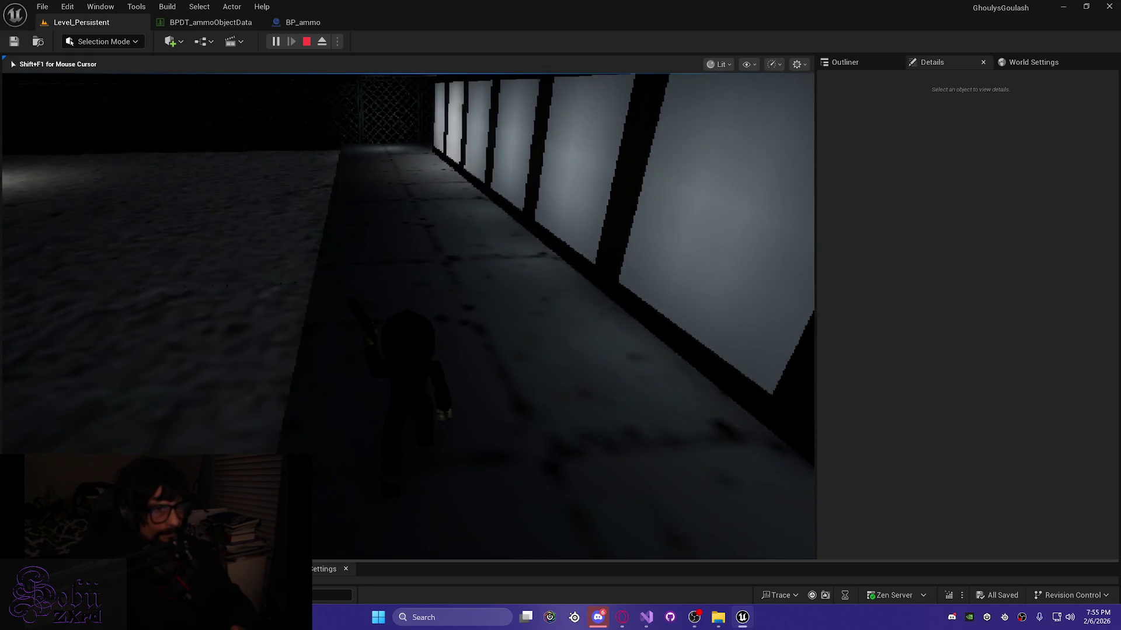
{"action": "key", "text": "w"}
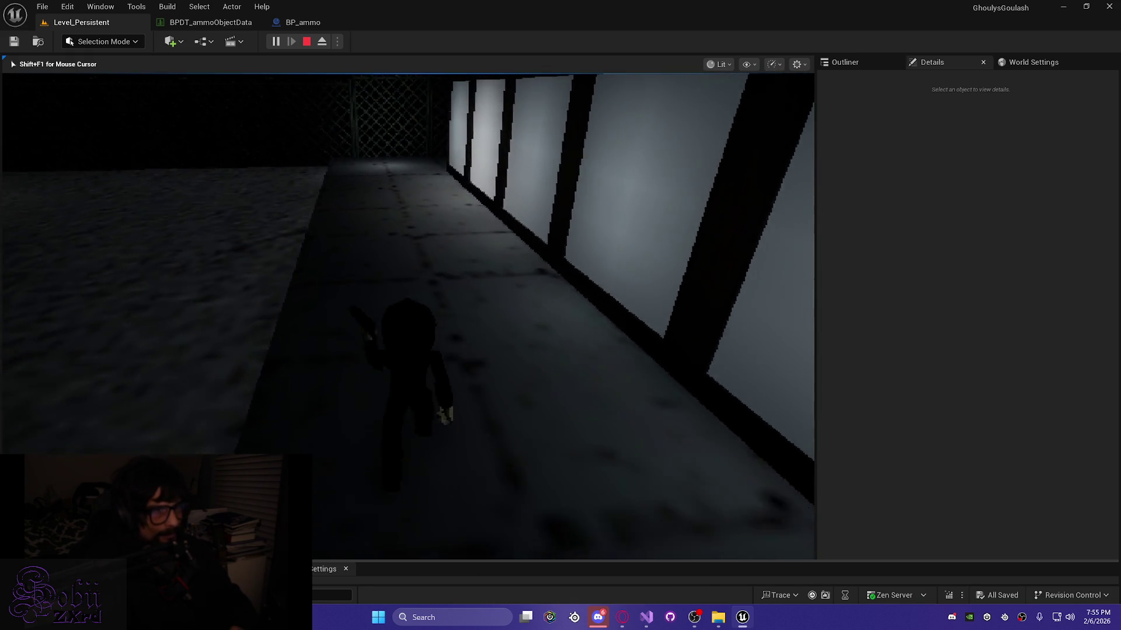
{"action": "key", "text": "w"}
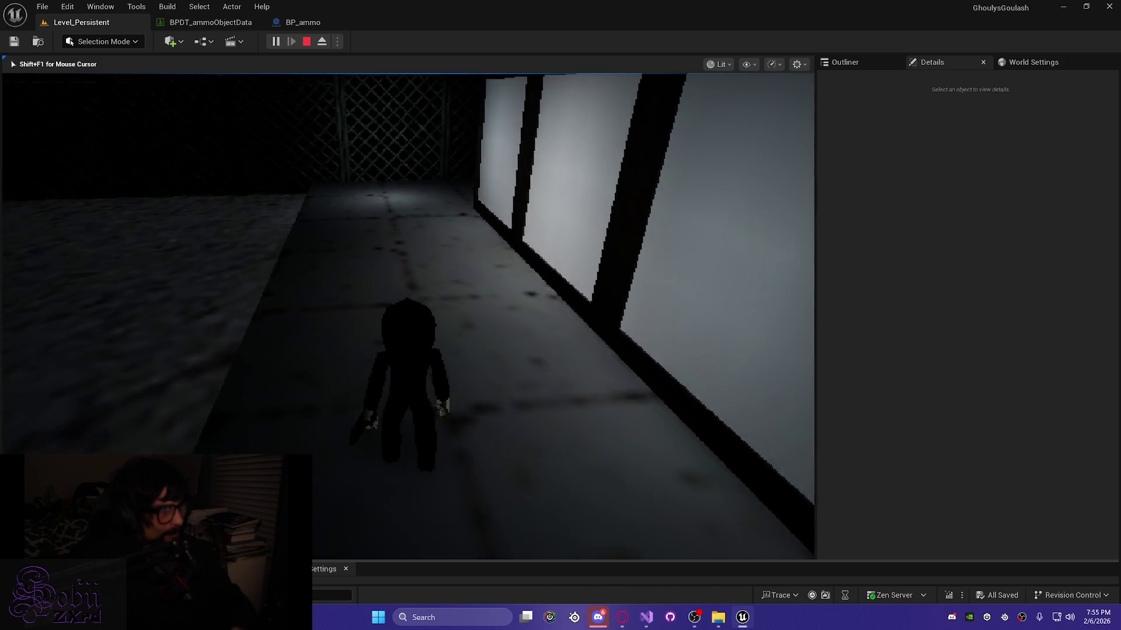
{"action": "key", "text": "w"}
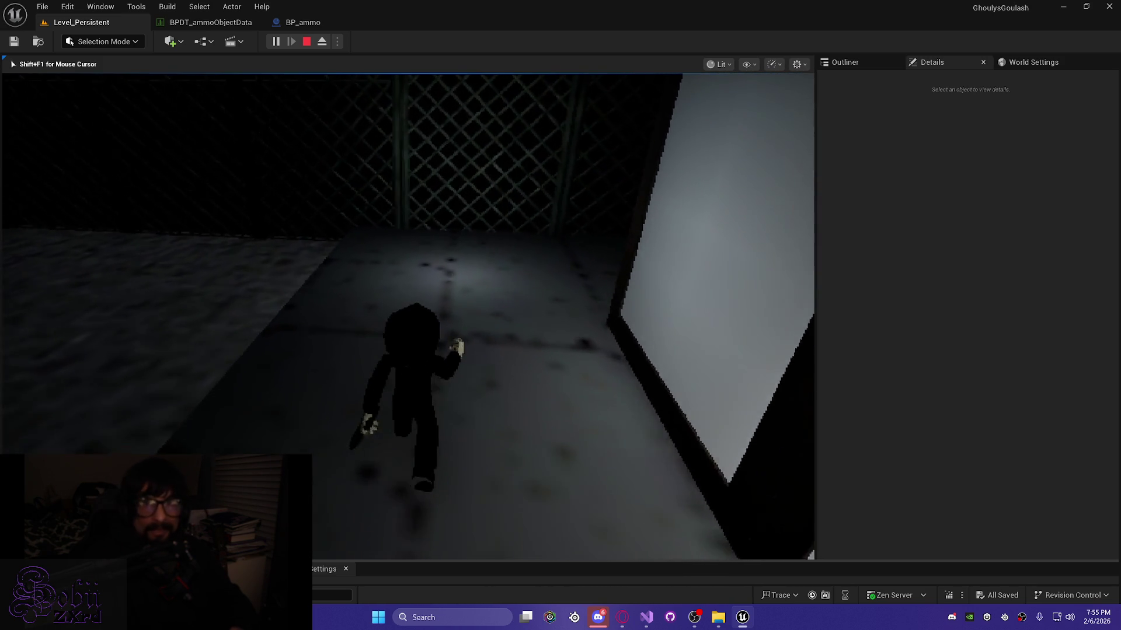
{"action": "key", "text": "w"}
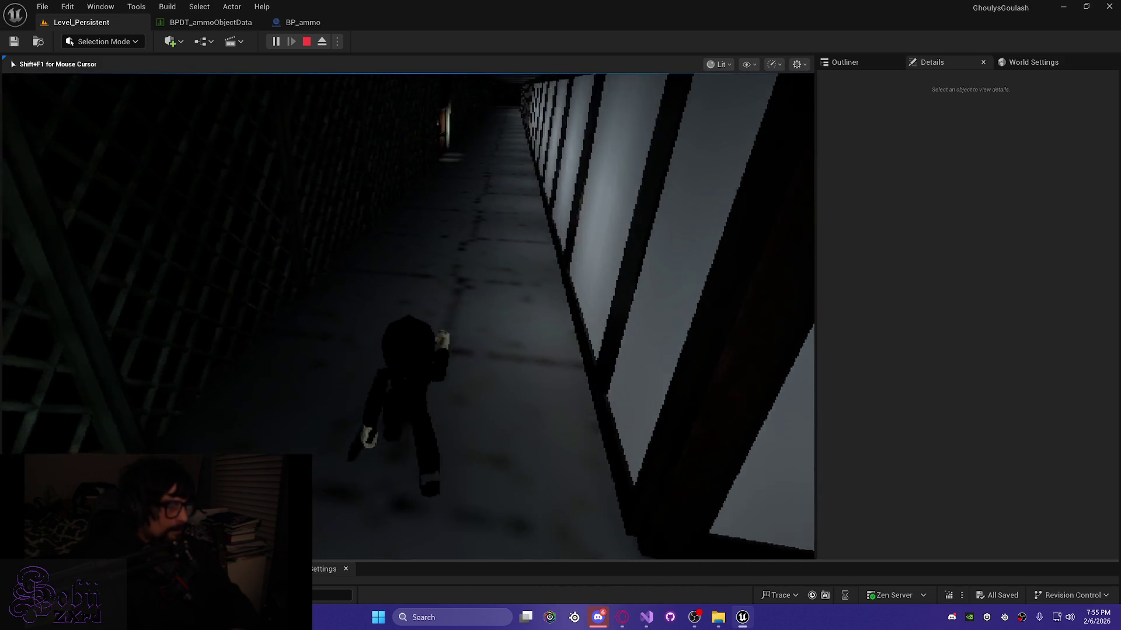
{"action": "key", "text": "w"}
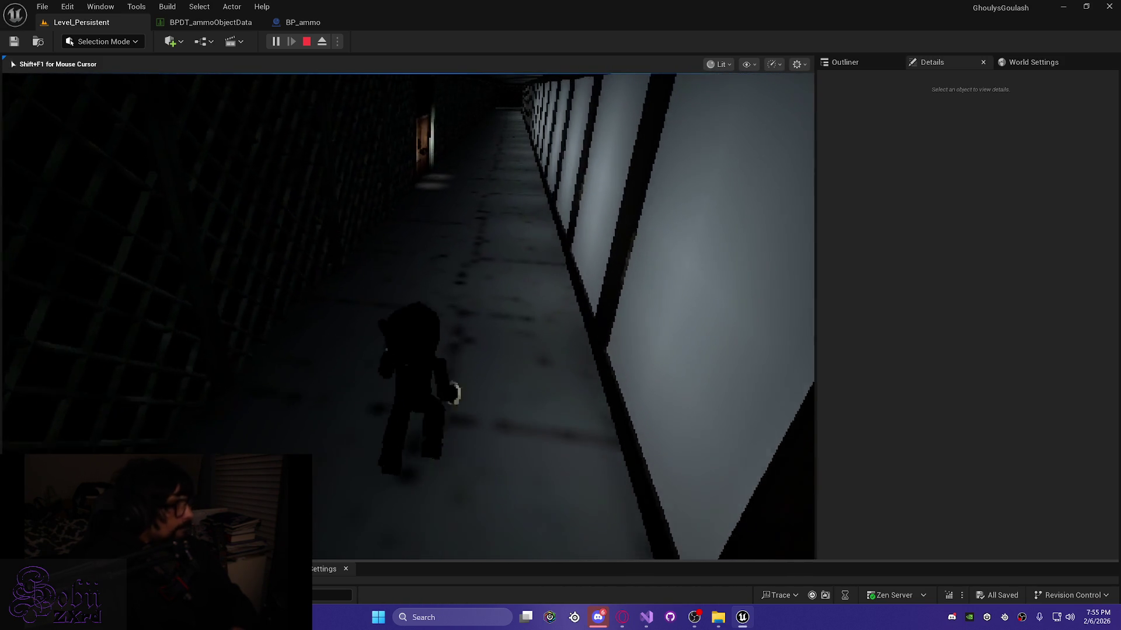
{"action": "key", "text": "w"}
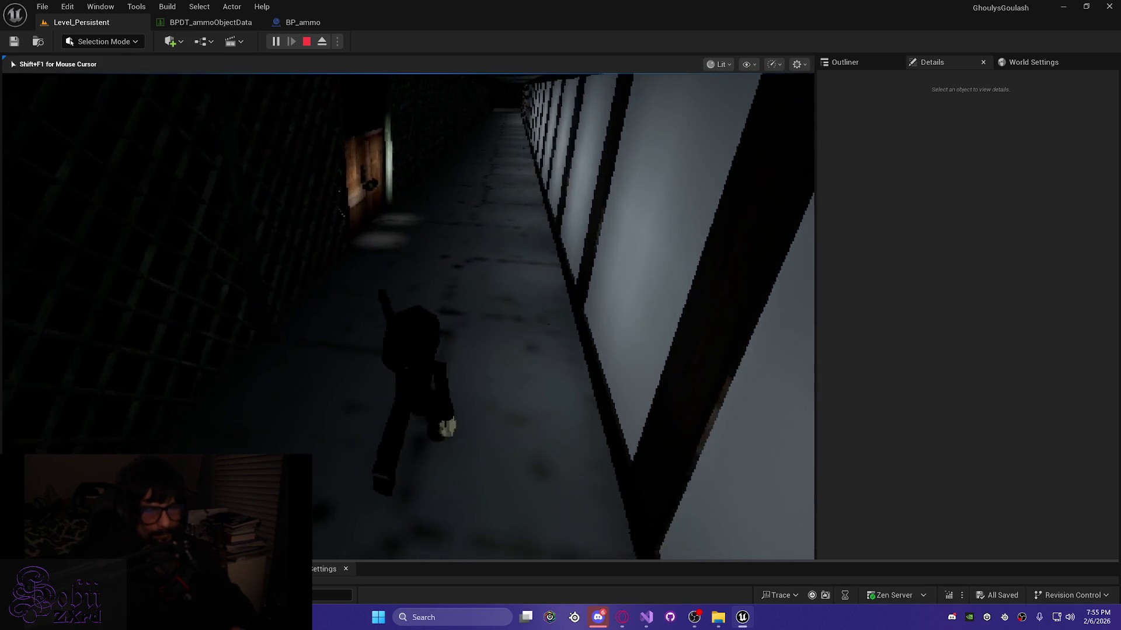
{"action": "key", "text": "w"}
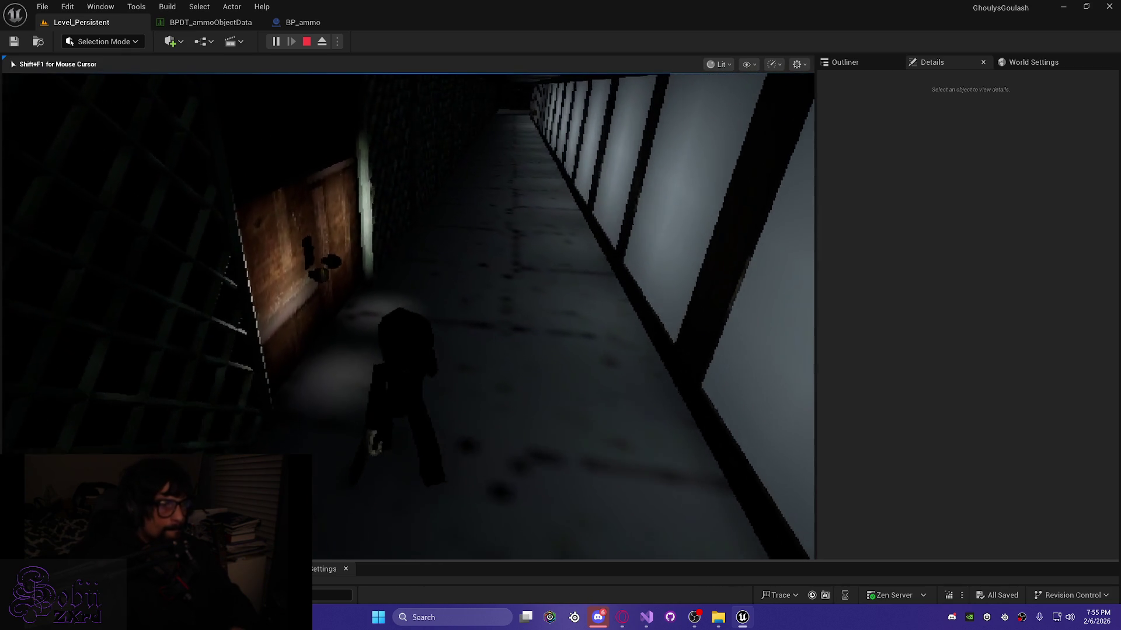
{"action": "key", "text": "w"}
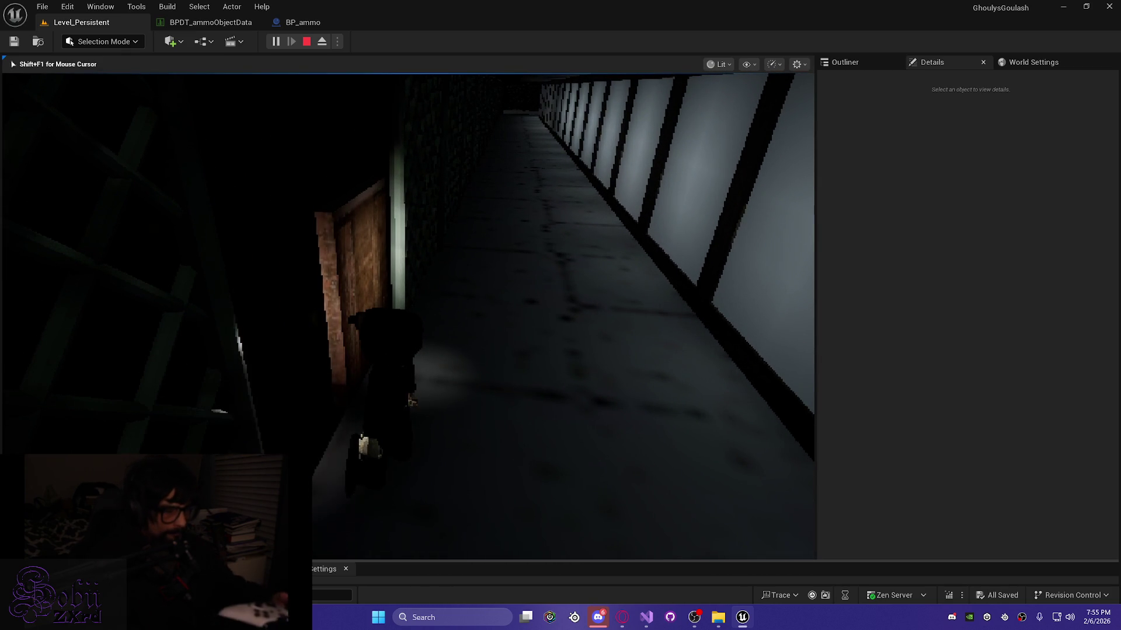
{"action": "key", "text": "Escape"}
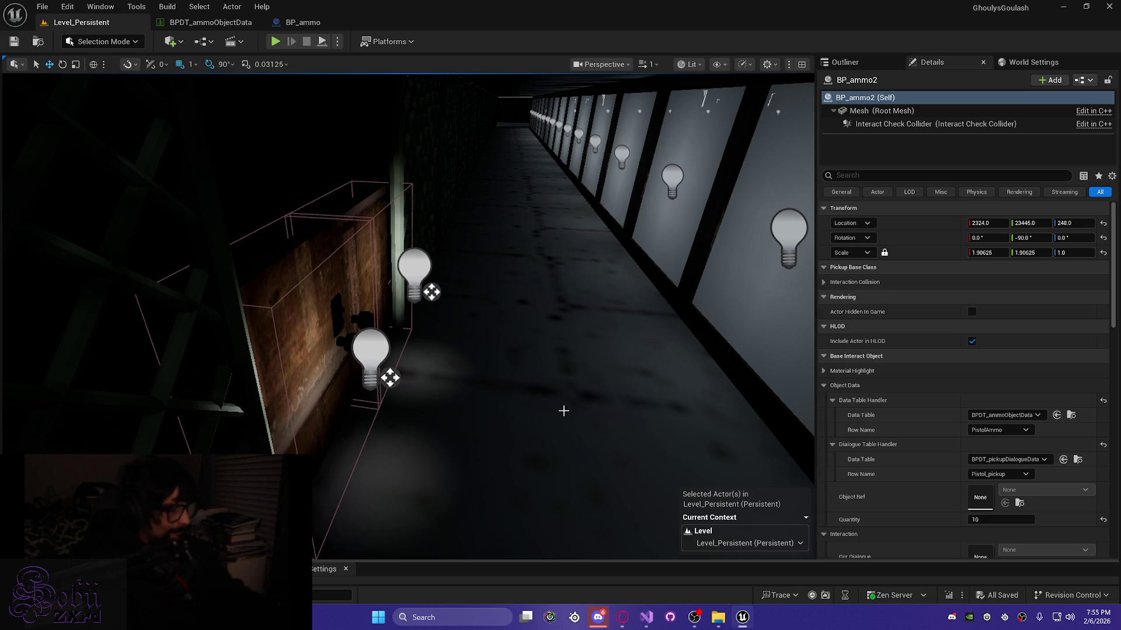
Step: Fly the viewport camera out to the lamp-lit plaza and deselect BP_ammo2
{"action": "left_click_drag", "start_coordinate": [509, 422], "coordinate": [561, 422]}
{"action": "mouse_move", "coordinate": [316, 414]}
{"action": "left_mouse_down"}
{"action": "mouse_move", "coordinate": [350, 397]}
{"action": "mouse_move", "coordinate": [368, 333]}
{"action": "mouse_move", "coordinate": [315, 413]}
{"action": "mouse_move", "coordinate": [315, 380]}
{"action": "mouse_move", "coordinate": [195, 445]}
{"action": "mouse_move", "coordinate": [99, 407]}
{"action": "mouse_move", "coordinate": [476, 335]}
{"action": "mouse_move", "coordinate": [443, 304]}
{"action": "mouse_move", "coordinate": [408, 231]}
{"action": "mouse_move", "coordinate": [316, 414]}
{"action": "mouse_move", "coordinate": [245, 403]}
{"action": "mouse_move", "coordinate": [338, 408]}
{"action": "mouse_move", "coordinate": [376, 456]}
{"action": "left_mouse_up"}
{"action": "key", "text": "Escape"}
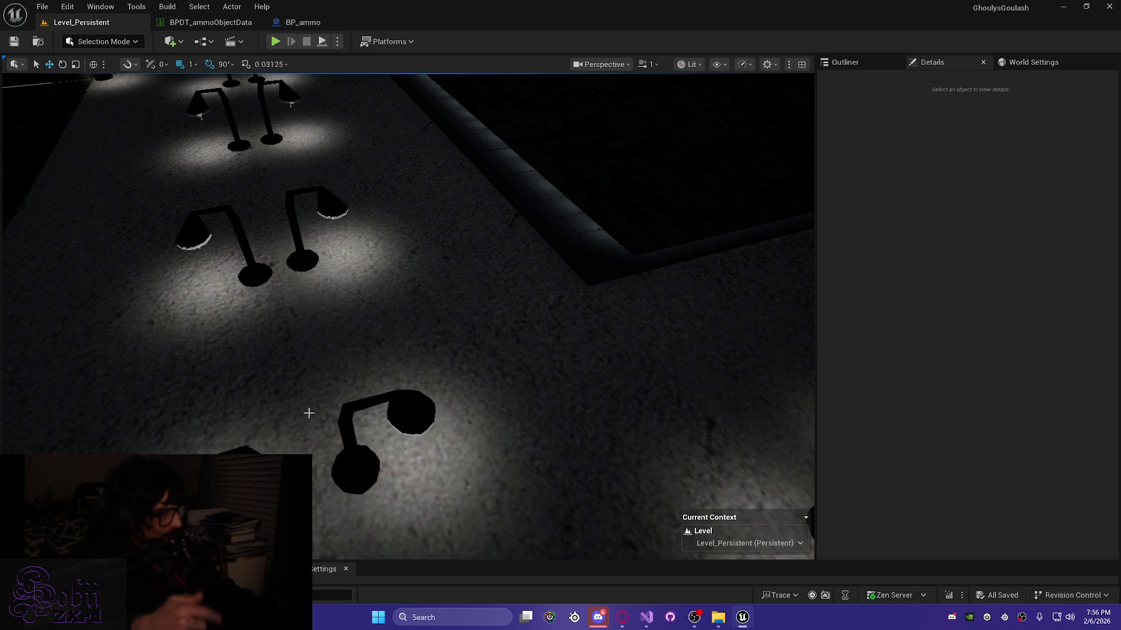
{"action": "left_click", "coordinate": [761, 543]}
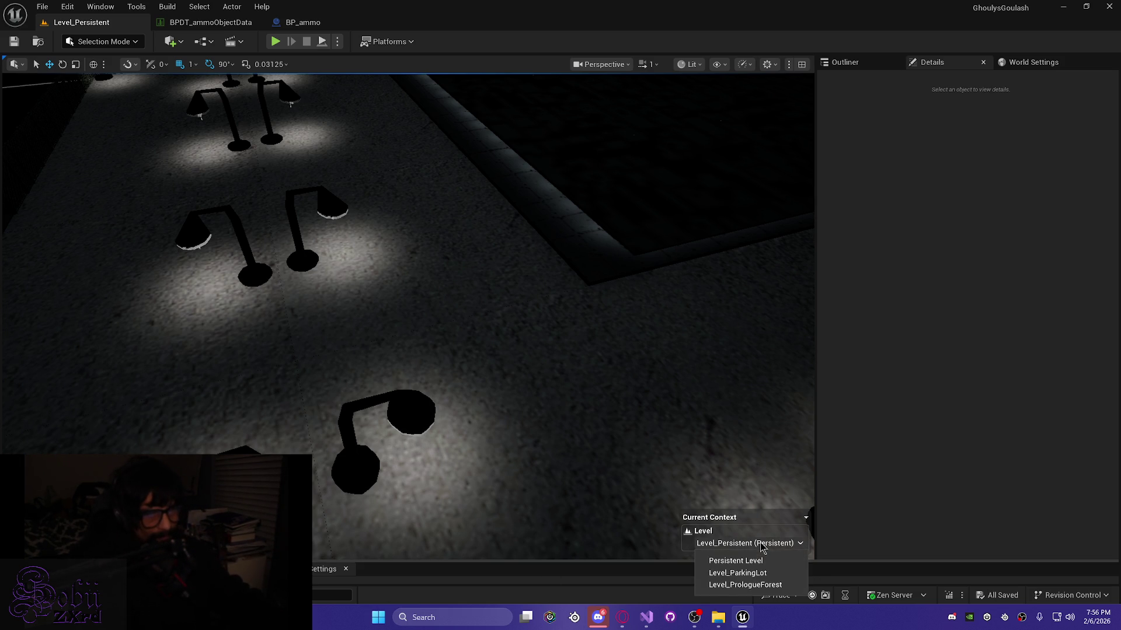
{"action": "left_click", "coordinate": [737, 573]}
{"action": "left_click_drag", "start_coordinate": [463, 388], "coordinate": [421, 333]}
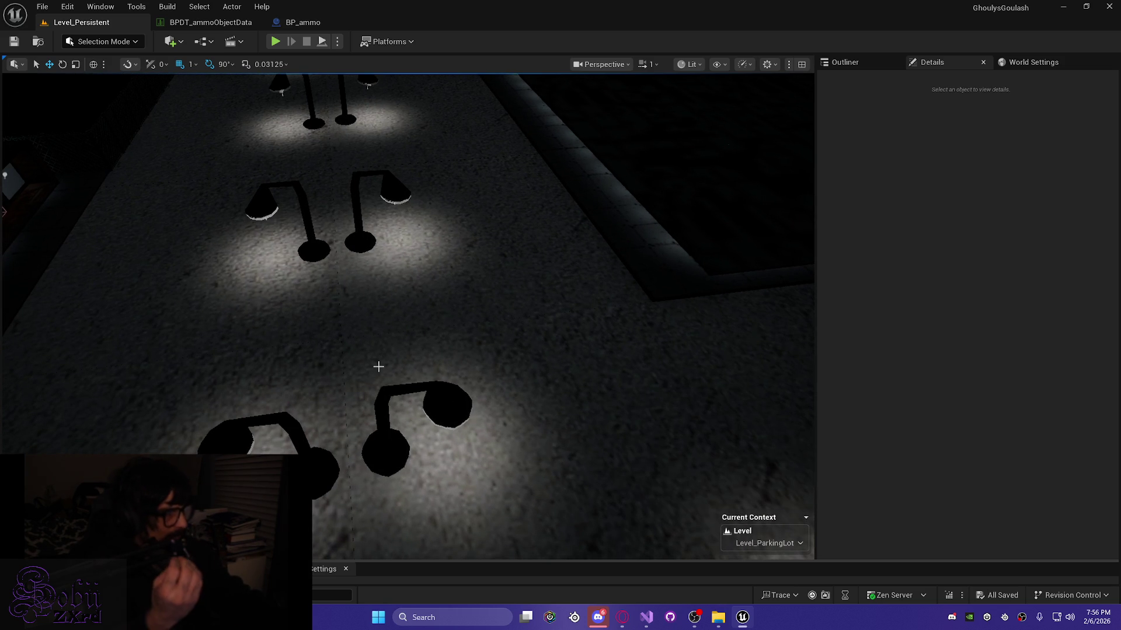
{"action": "left_click_drag", "start_coordinate": [379, 366], "coordinate": [382, 373]}
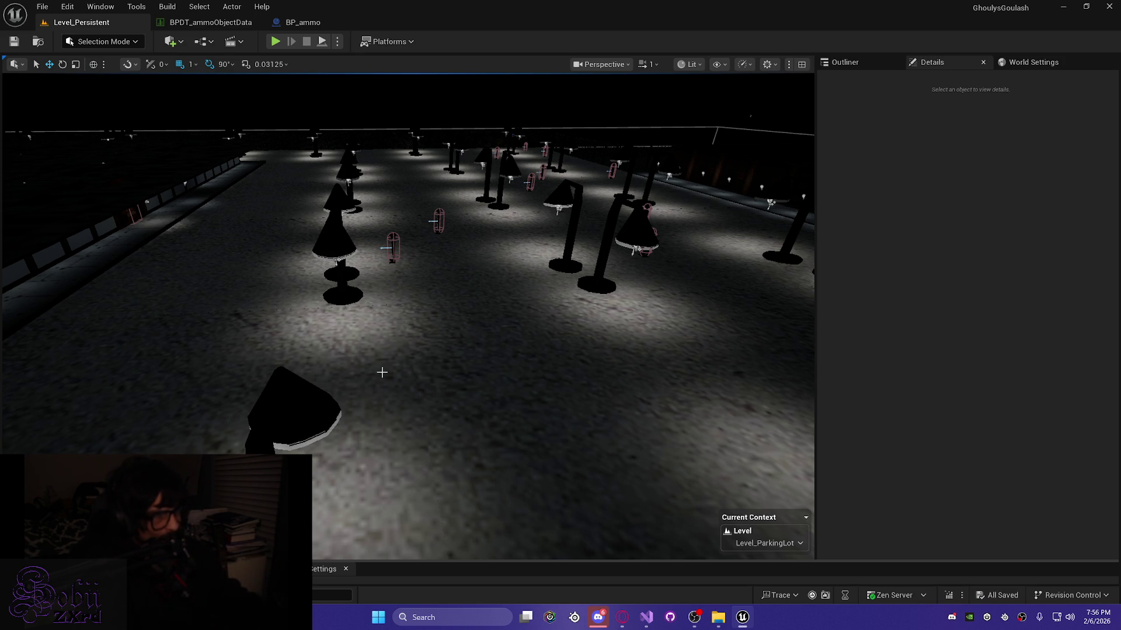
{"action": "mouse_move", "coordinate": [438, 331]}
{"action": "left_mouse_down"}
{"action": "mouse_move", "coordinate": [251, 327]}
{"action": "mouse_move", "coordinate": [251, 292]}
{"action": "mouse_move", "coordinate": [439, 331]}
{"action": "left_mouse_up"}
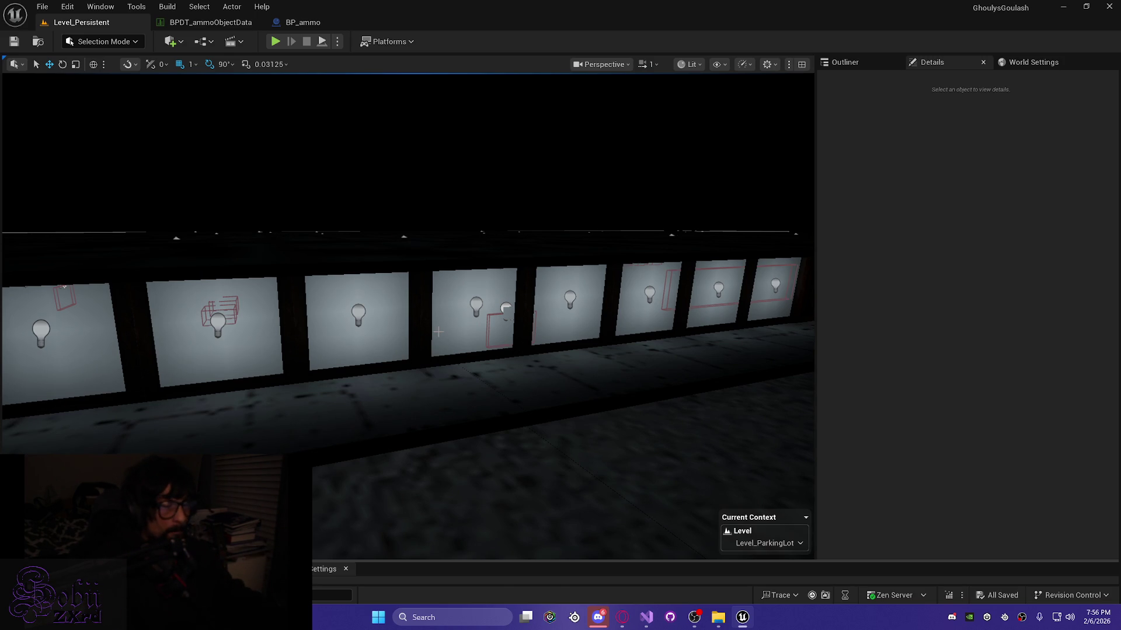
{"action": "scroll", "coordinate": [438, 331], "scroll_direction": "up", "scroll_amount": 10}
{"action": "key", "text": "Down"}
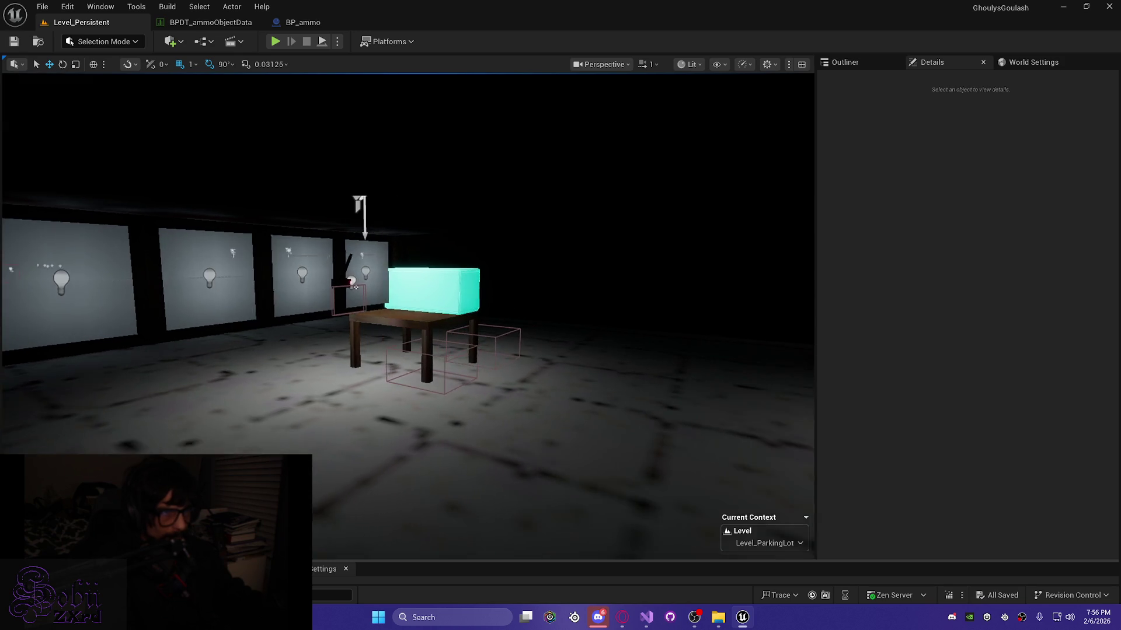
{"action": "key", "text": "Up"}
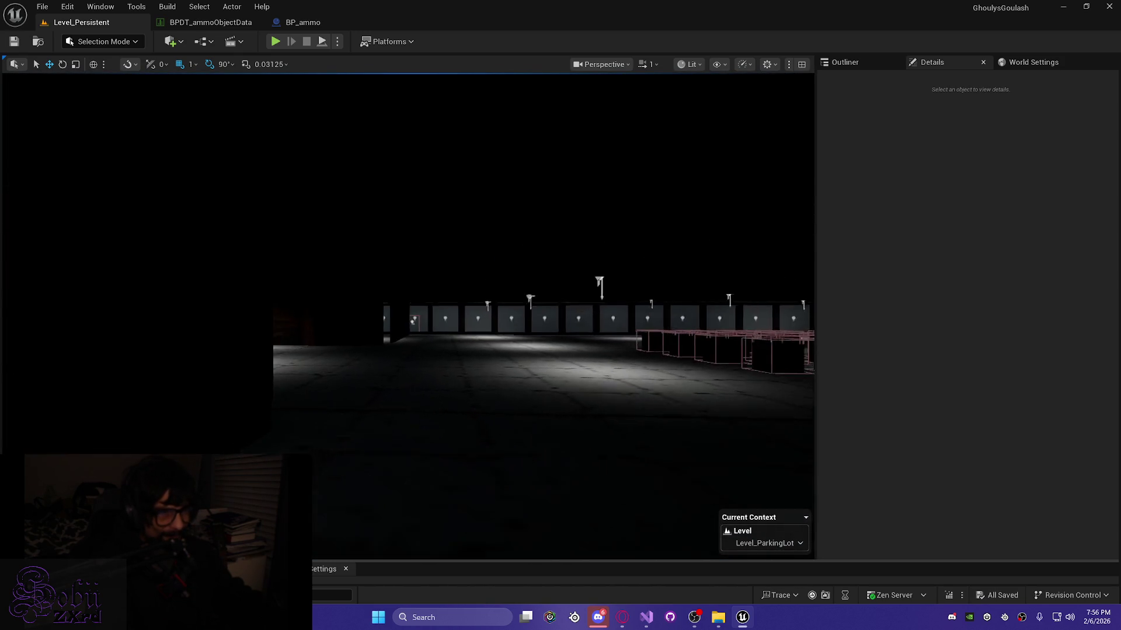
{"action": "key", "text": "Up"}
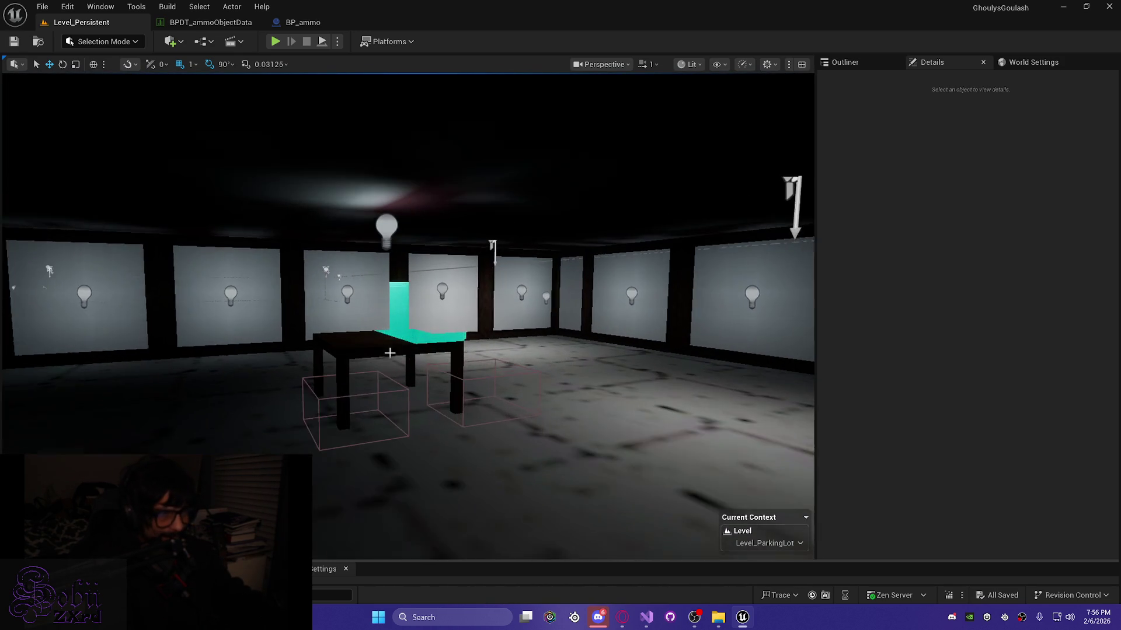
{"action": "left_click", "coordinate": [408, 316]}
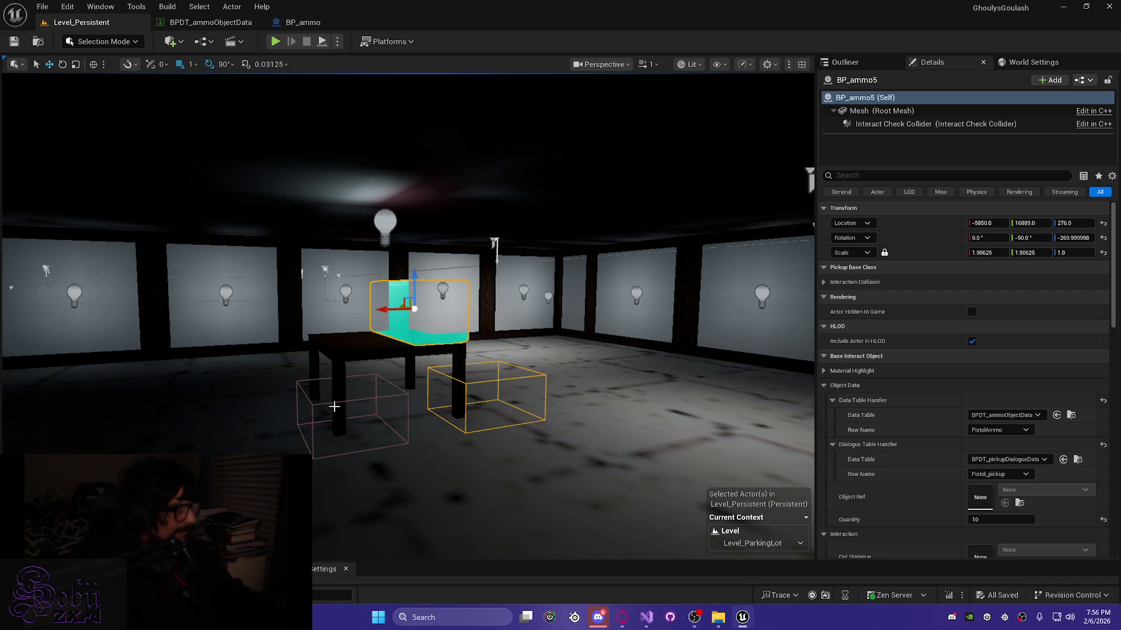
{"action": "mouse_move", "coordinate": [354, 409]}
{"action": "left_mouse_down"}
{"action": "mouse_move", "coordinate": [224, 417]}
{"action": "mouse_move", "coordinate": [262, 415]}
{"action": "mouse_move", "coordinate": [251, 449]}
{"action": "left_mouse_up"}
{"action": "left_click", "coordinate": [565, 448]}
{"action": "mouse_move", "coordinate": [565, 448]}
{"action": "left_mouse_down"}
{"action": "mouse_move", "coordinate": [464, 426]}
{"action": "mouse_move", "coordinate": [573, 450]}
{"action": "left_mouse_up"}
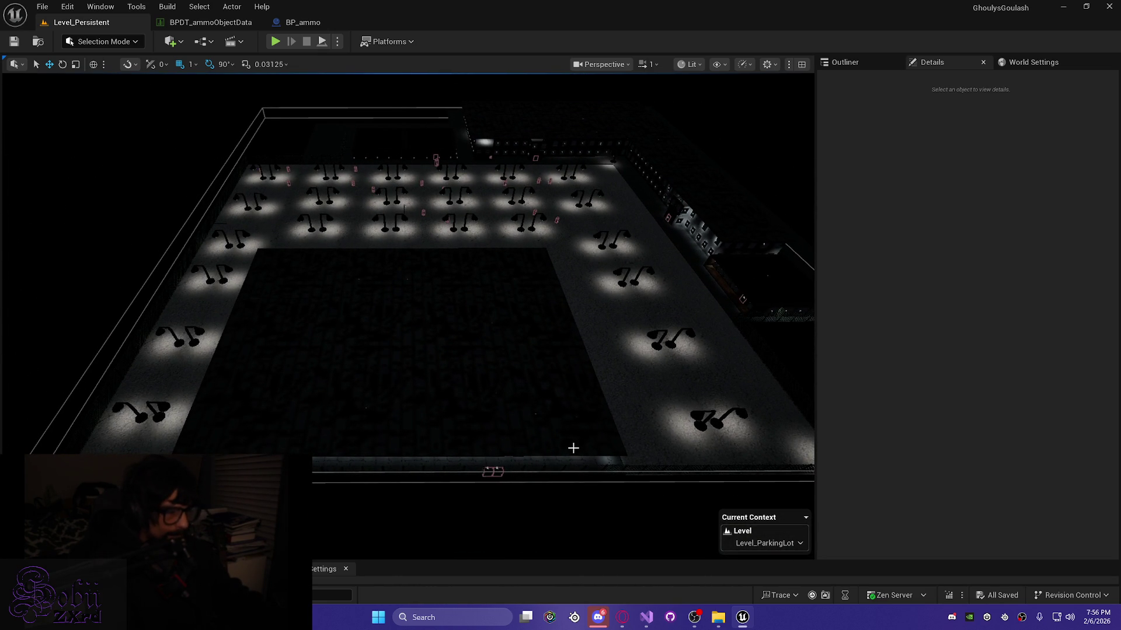
Step: Switch Current Context to the persistent level, then back to Level_ParkingLot
{"action": "left_click", "coordinate": [765, 542]}
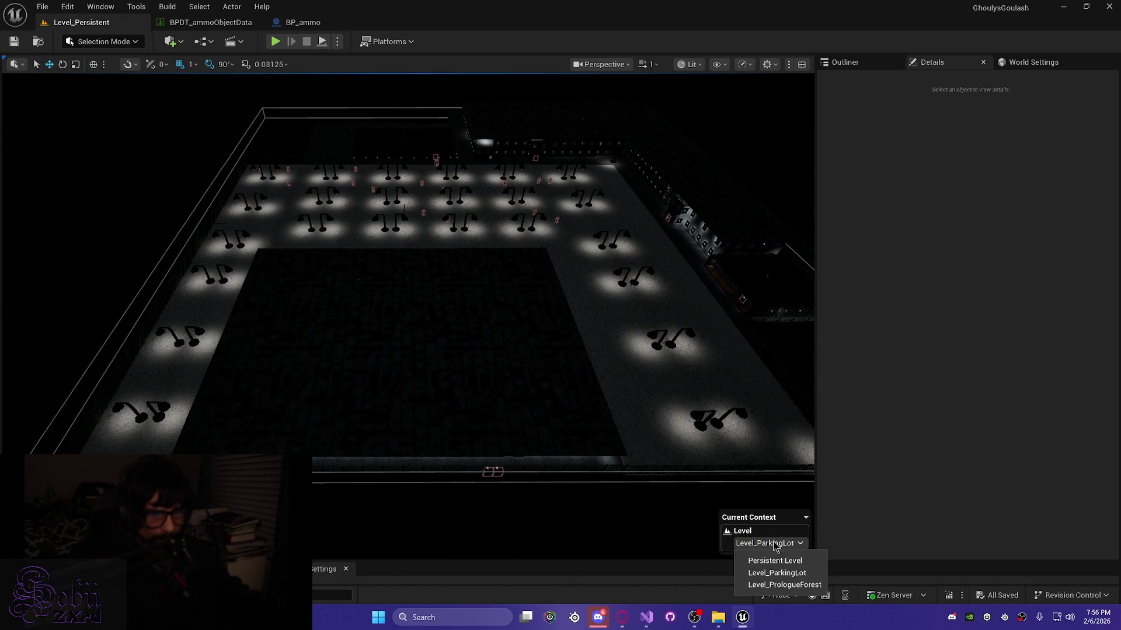
{"action": "left_click", "coordinate": [777, 559]}
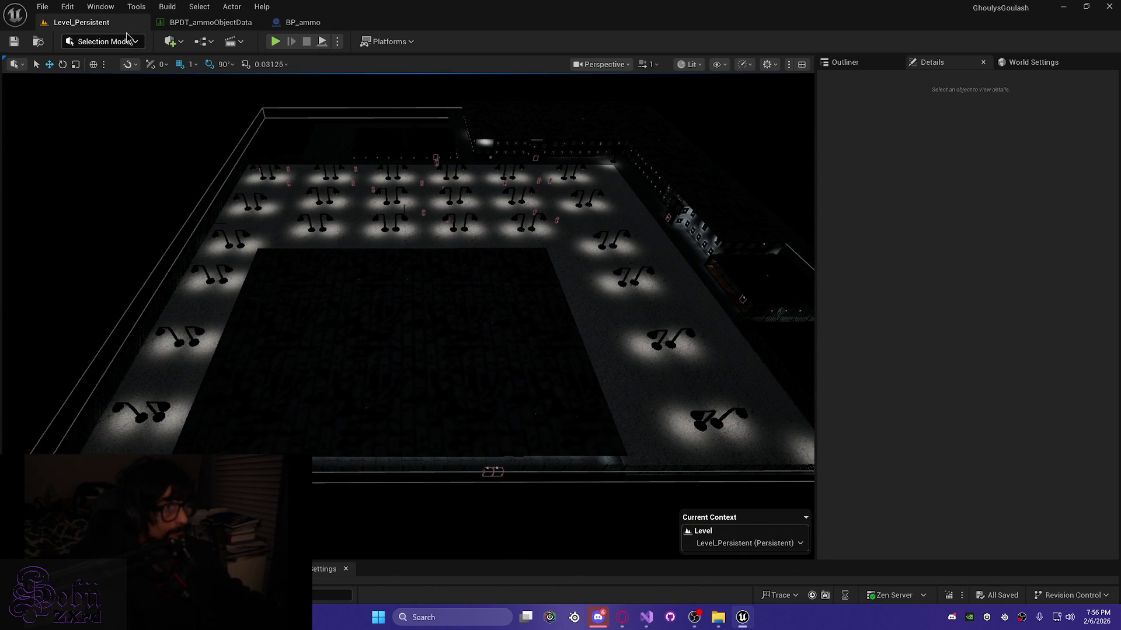
{"action": "left_click", "coordinate": [770, 544]}
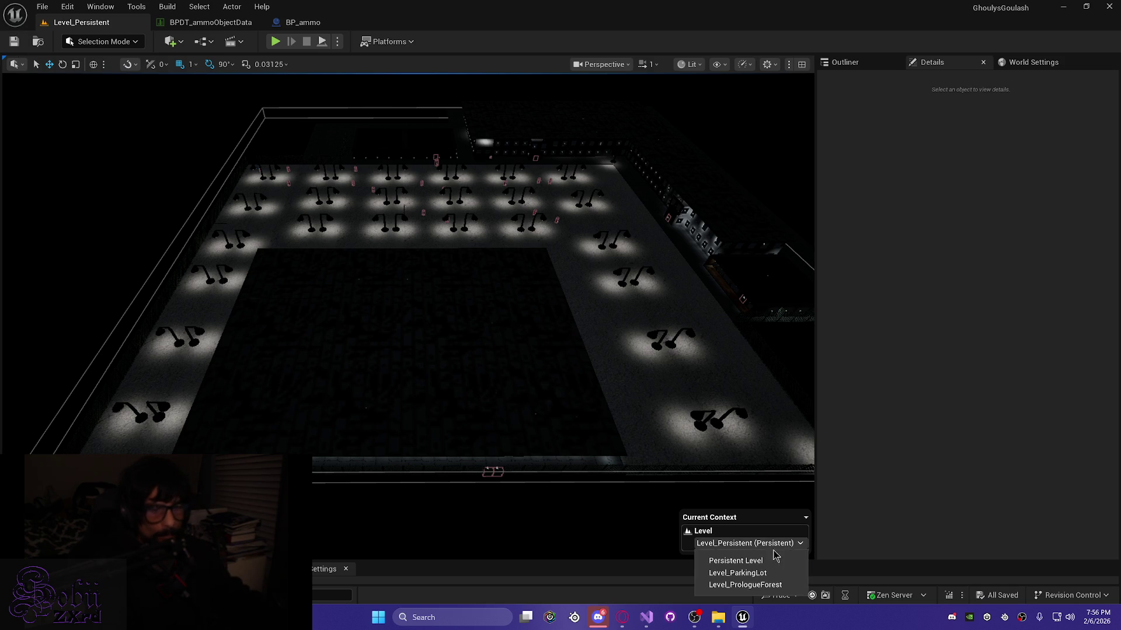
{"action": "left_click", "coordinate": [777, 571]}
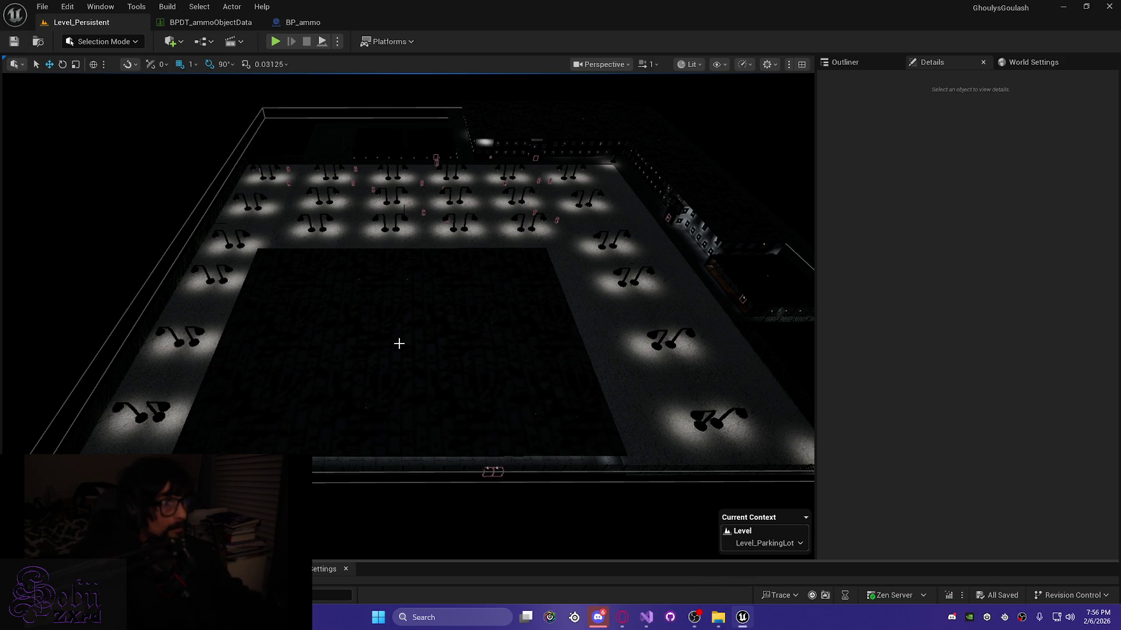
Step: Start Windows packaging via Platforms > Windows > Package Project to get the output folder picker
{"action": "left_click", "coordinate": [386, 42]}
{"action": "mouse_move", "coordinate": [431, 198]}
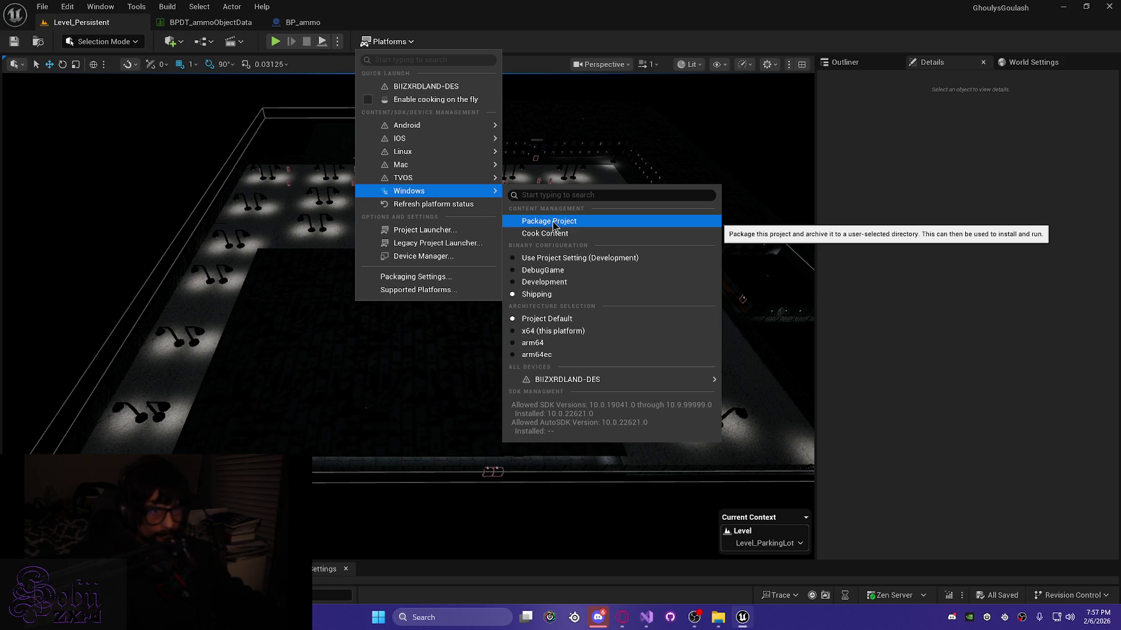
{"action": "left_click", "coordinate": [553, 223]}
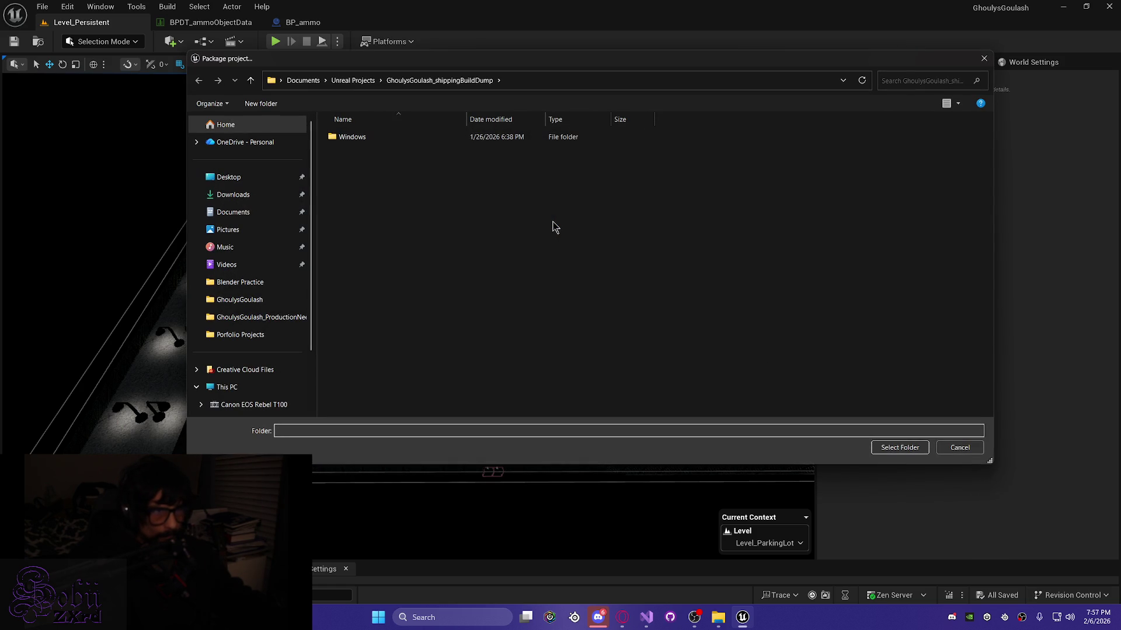
Step: Confirm GhoulysGoulash_shippingBuildDump as the output folder so the Windows packaging starts
{"action": "left_click", "coordinate": [904, 448]}
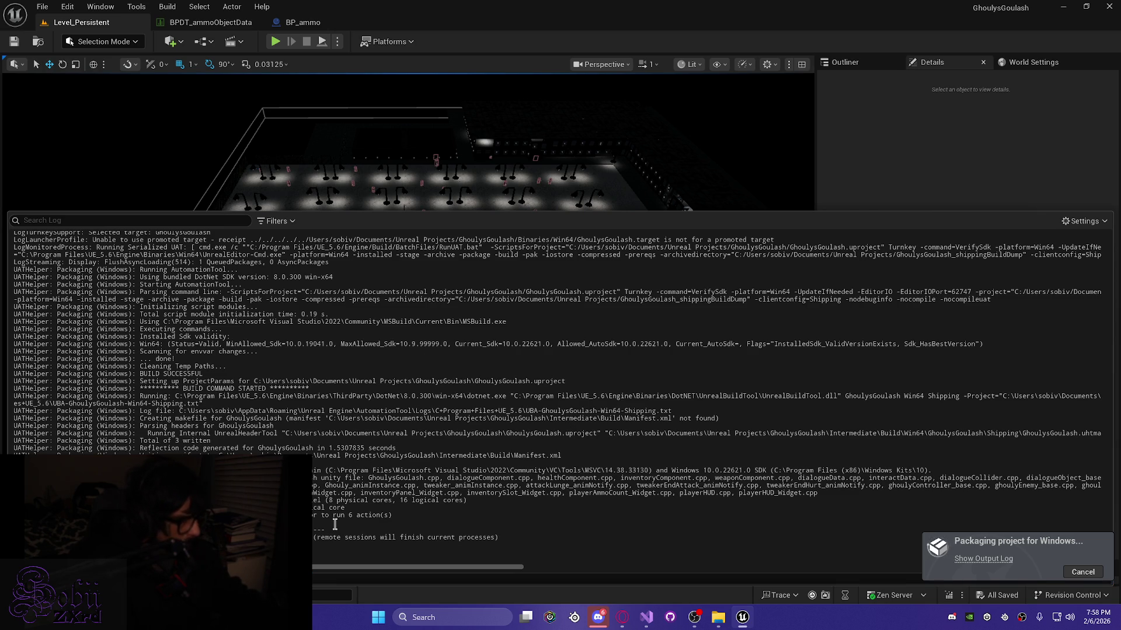
Step: Watch the output log until packaging reaches pak creation and staging, then hide it
{"action": "key", "text": "ctrl+grave"}
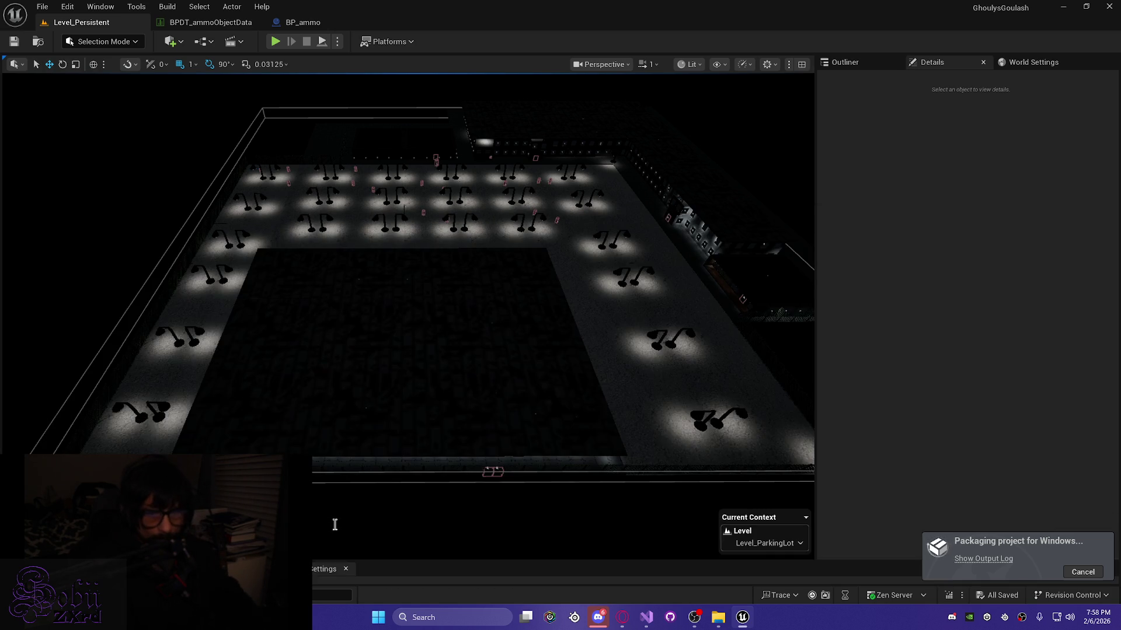
{"action": "key", "text": "ctrl+grave"}
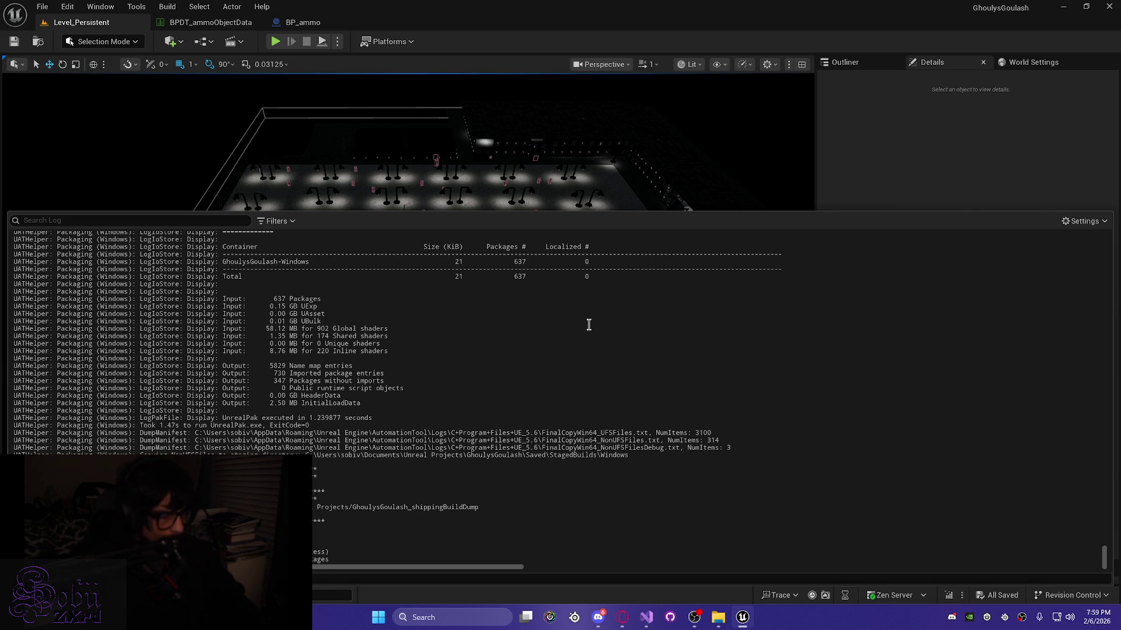
{"action": "key", "text": "ctrl+grave"}
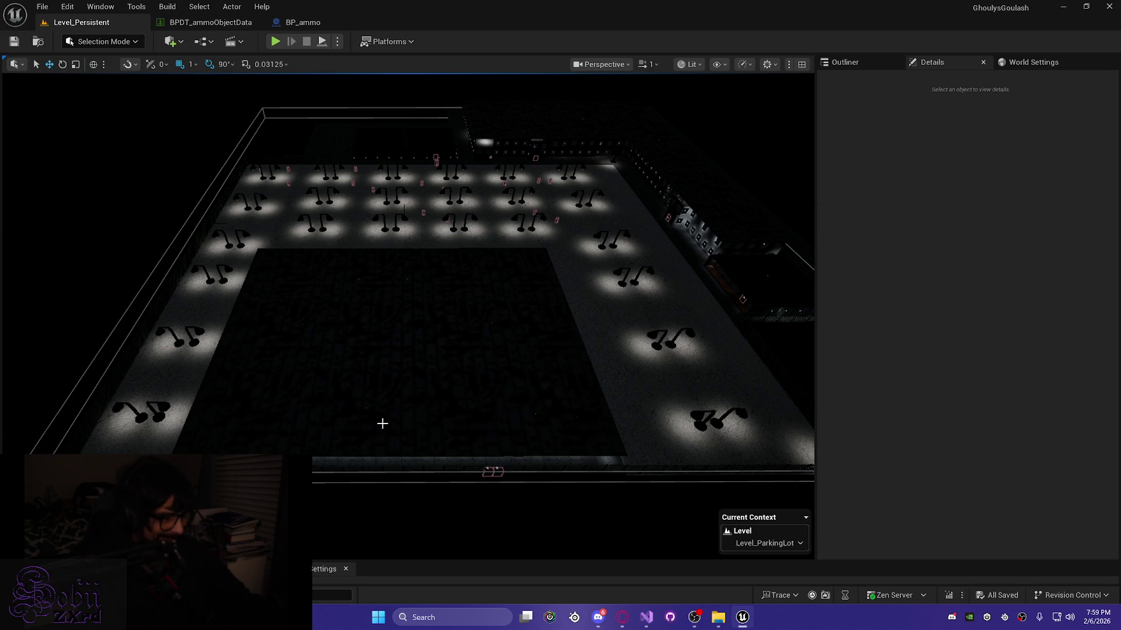
{"action": "left_click_drag", "start_coordinate": [382, 423], "coordinate": [383, 429]}
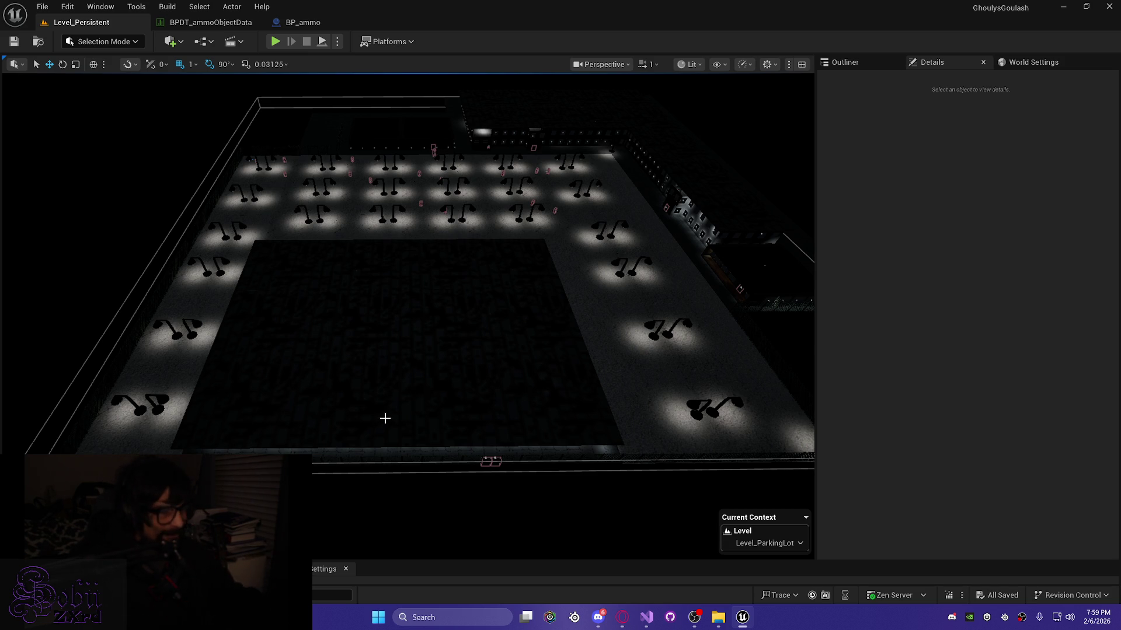
Step: Open inventoryComponent.h and inventoryComponent.cpp, then narrow the file tree to widen the code
{"action": "left_click", "coordinate": [646, 617]}
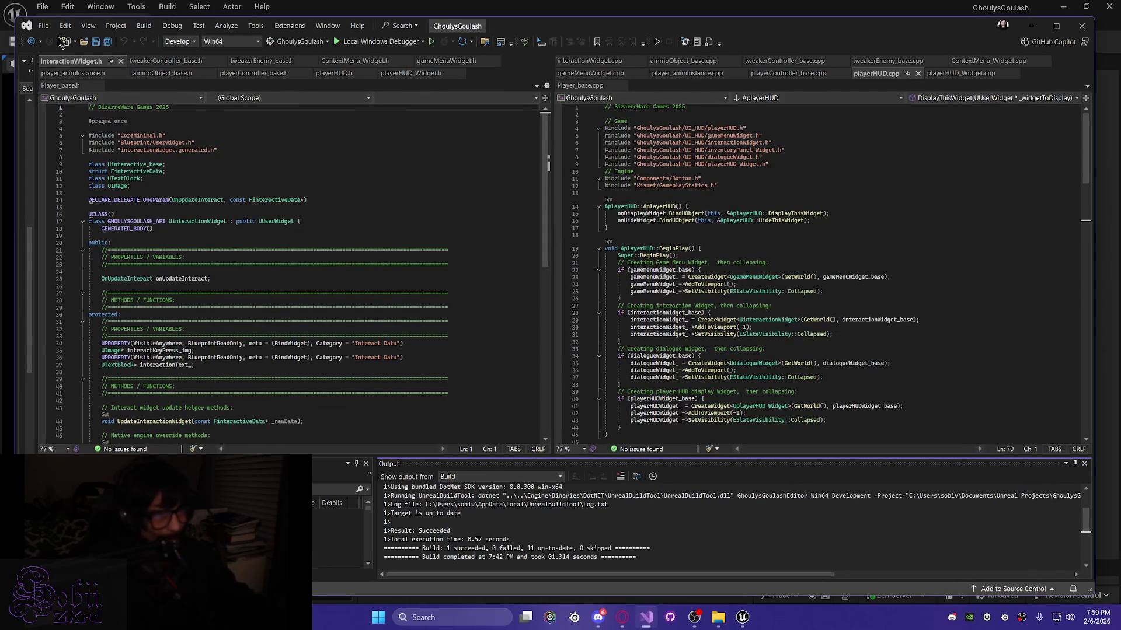
{"action": "left_click", "coordinate": [29, 149]}
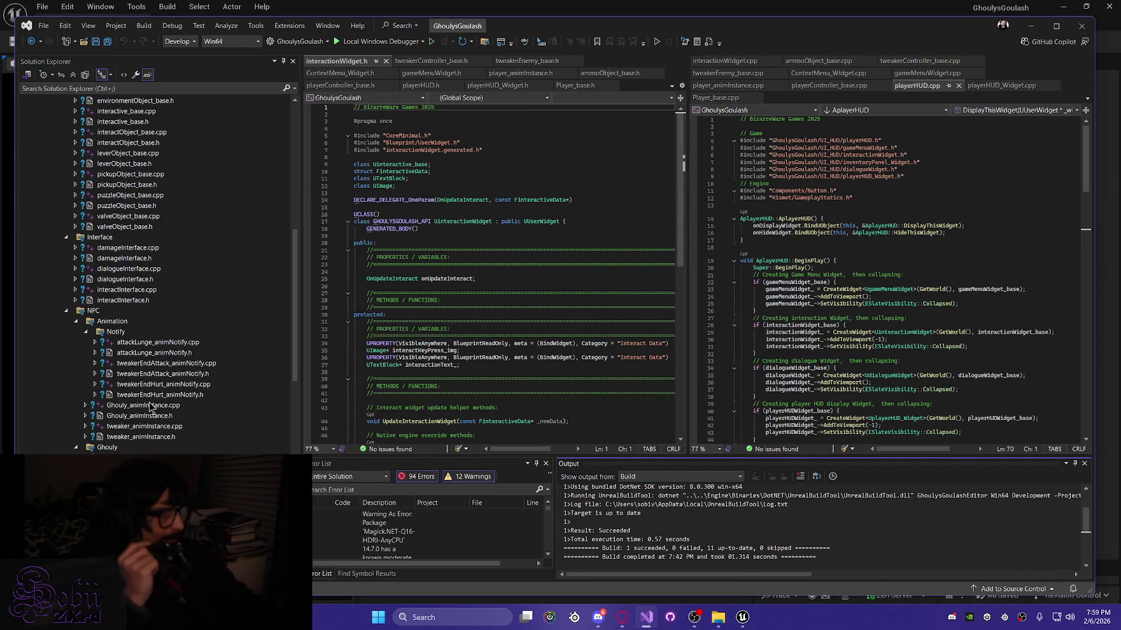
{"action": "scroll", "coordinate": [115, 329], "scroll_direction": "up", "scroll_amount": 4}
{"action": "scroll", "coordinate": [114, 329], "scroll_direction": "up", "scroll_amount": 9}
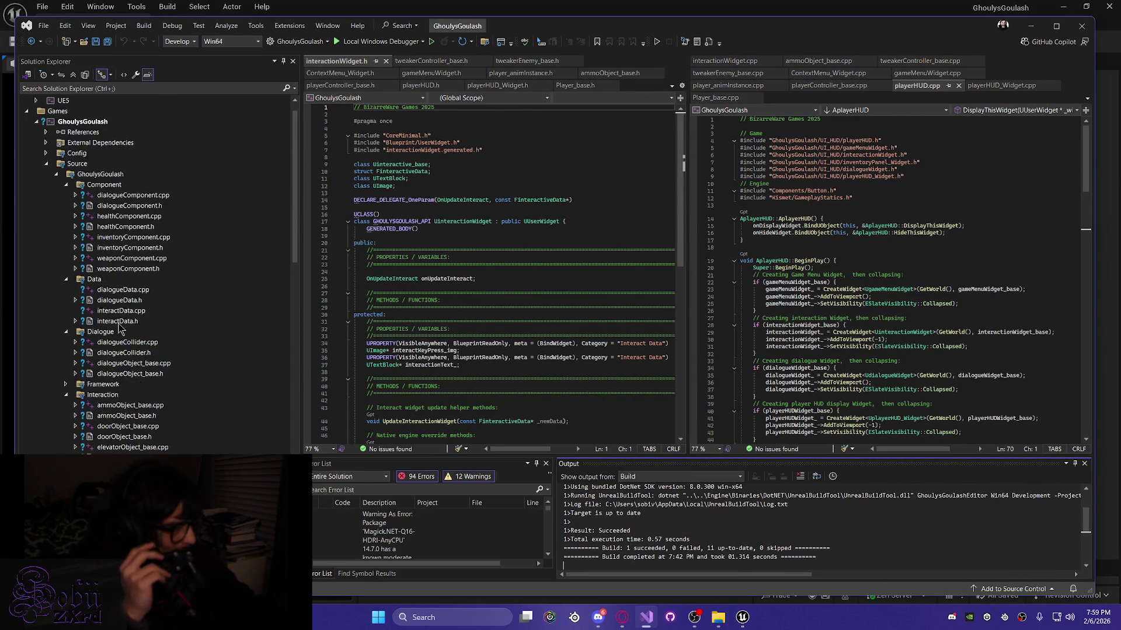
{"action": "double_click", "coordinate": [121, 270]}
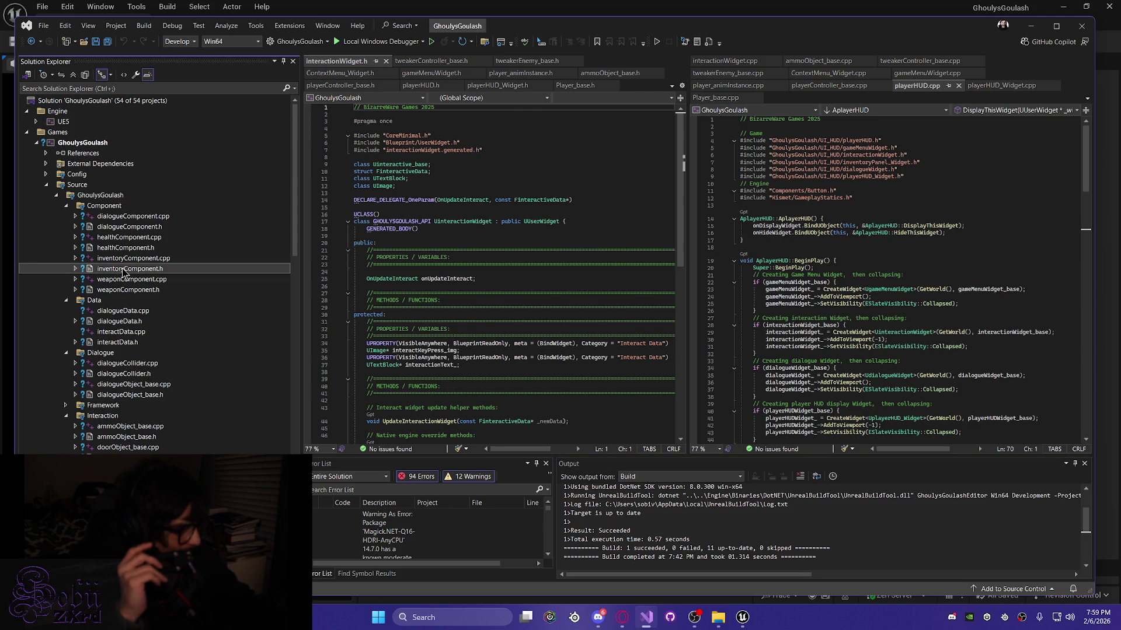
{"action": "double_click", "coordinate": [115, 259]}
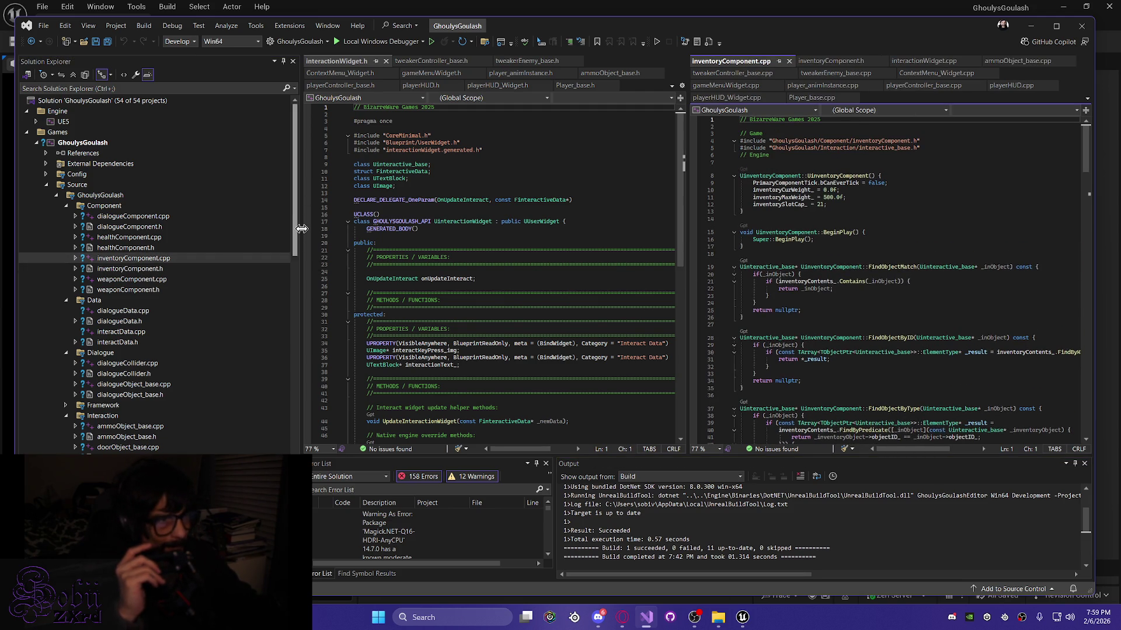
{"action": "left_click_drag", "start_coordinate": [296, 229], "coordinate": [2, 252]}
Step: Scroll through inventoryComponent.cpp, highlighting parts of HandleStackableObject for review
{"action": "scroll", "coordinate": [718, 305], "scroll_direction": "down", "scroll_amount": 20}
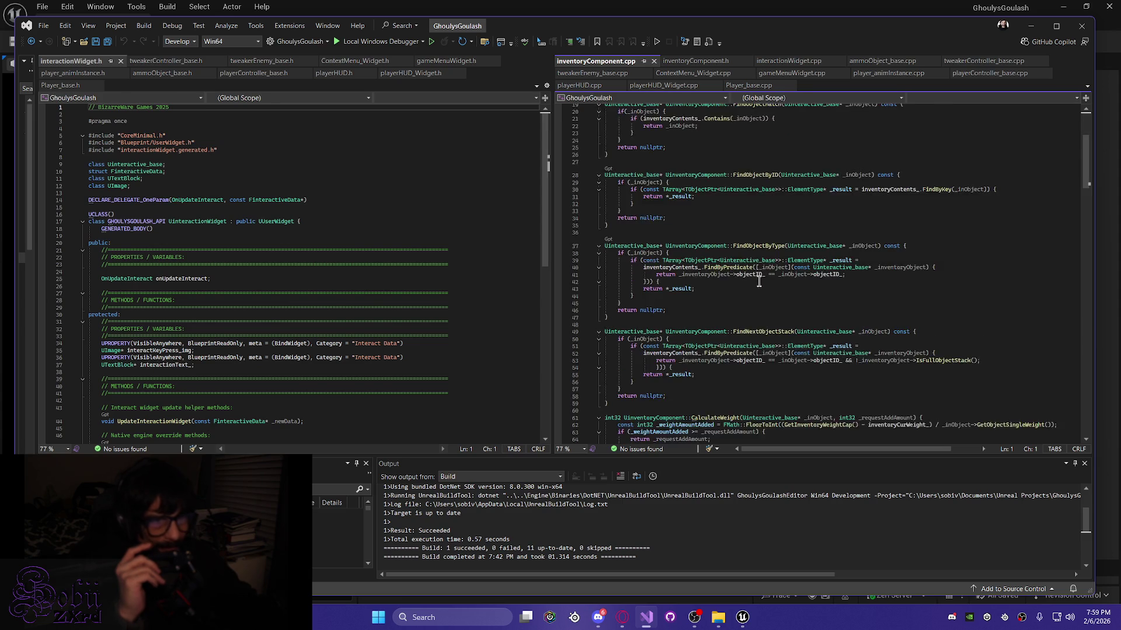
{"action": "scroll", "coordinate": [867, 299], "scroll_direction": "down", "scroll_amount": 20}
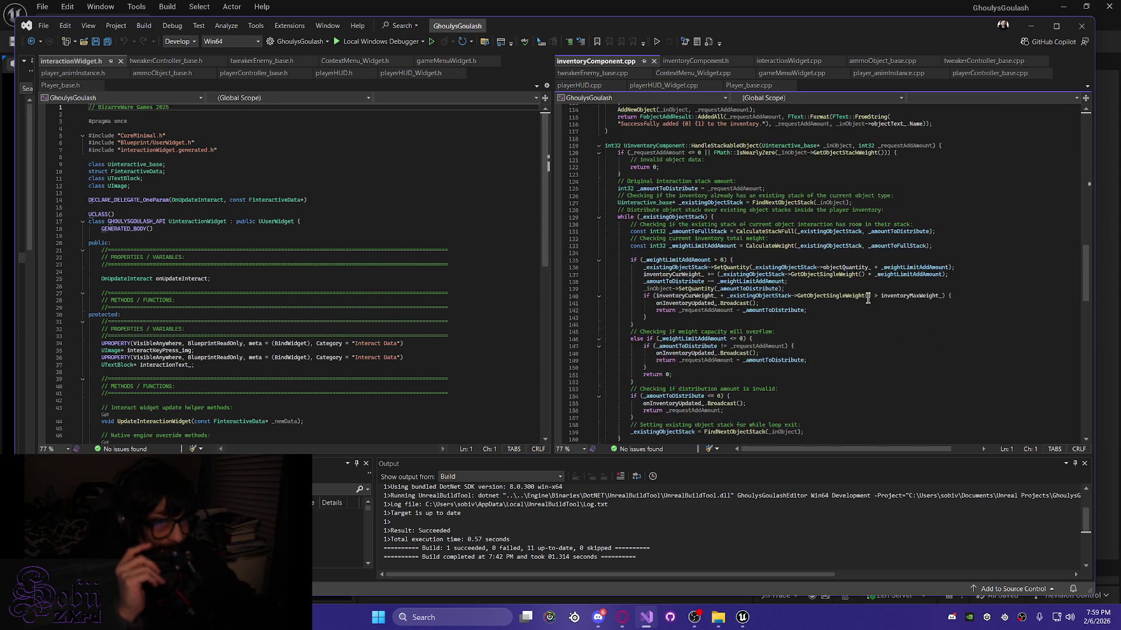
{"action": "scroll", "coordinate": [868, 299], "scroll_direction": "down", "scroll_amount": 9}
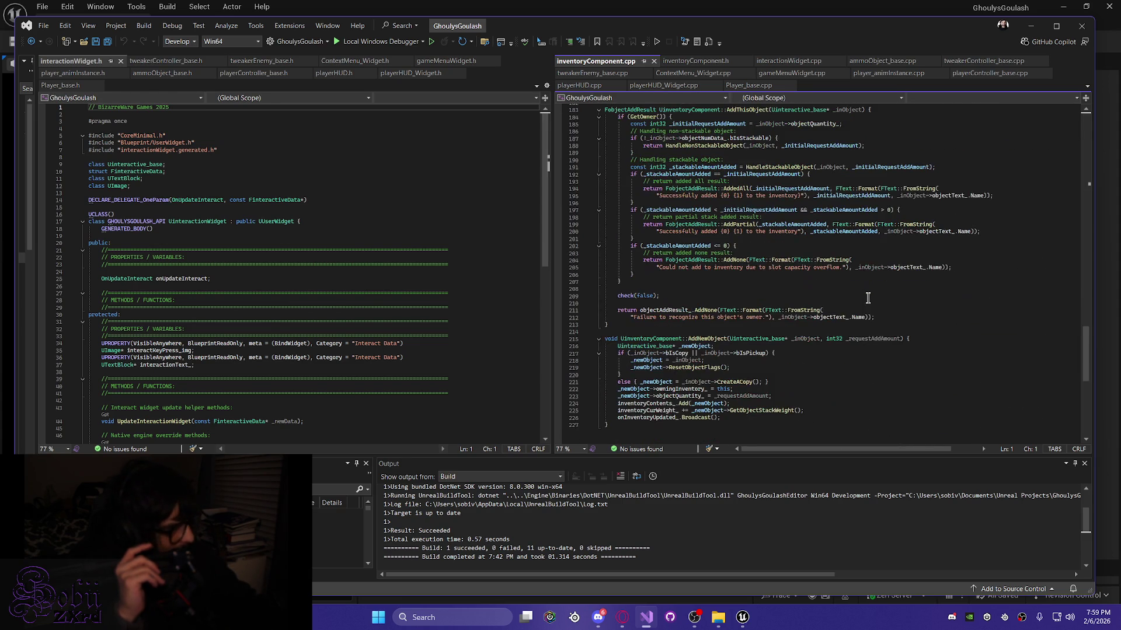
{"action": "scroll", "coordinate": [868, 299], "scroll_direction": "up", "scroll_amount": 20}
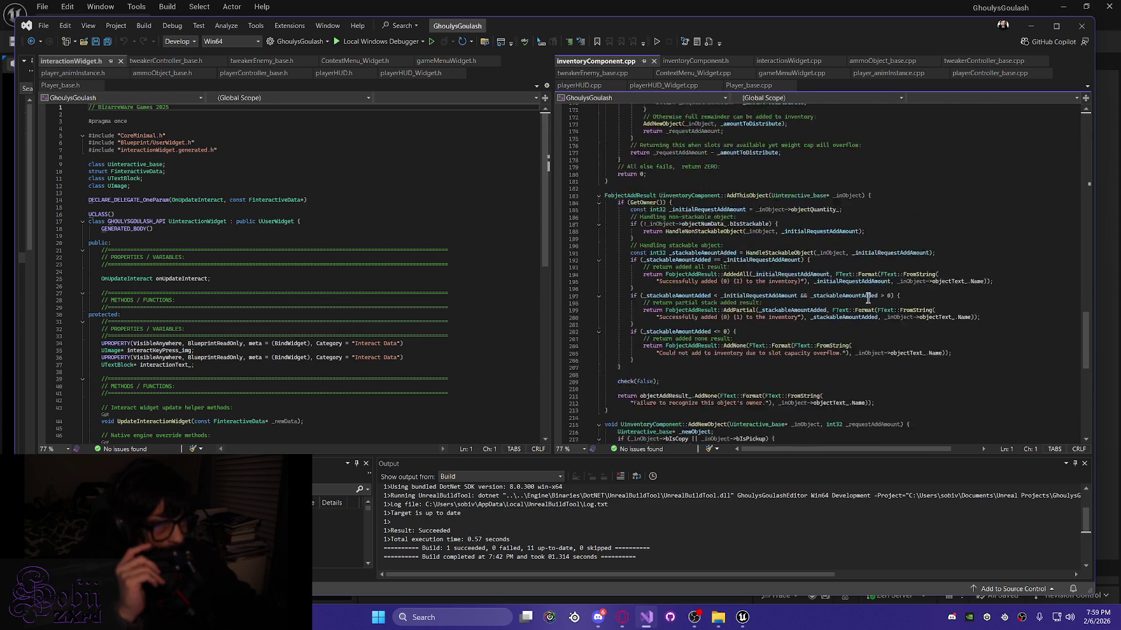
{"action": "scroll", "coordinate": [867, 298], "scroll_direction": "up", "scroll_amount": 11}
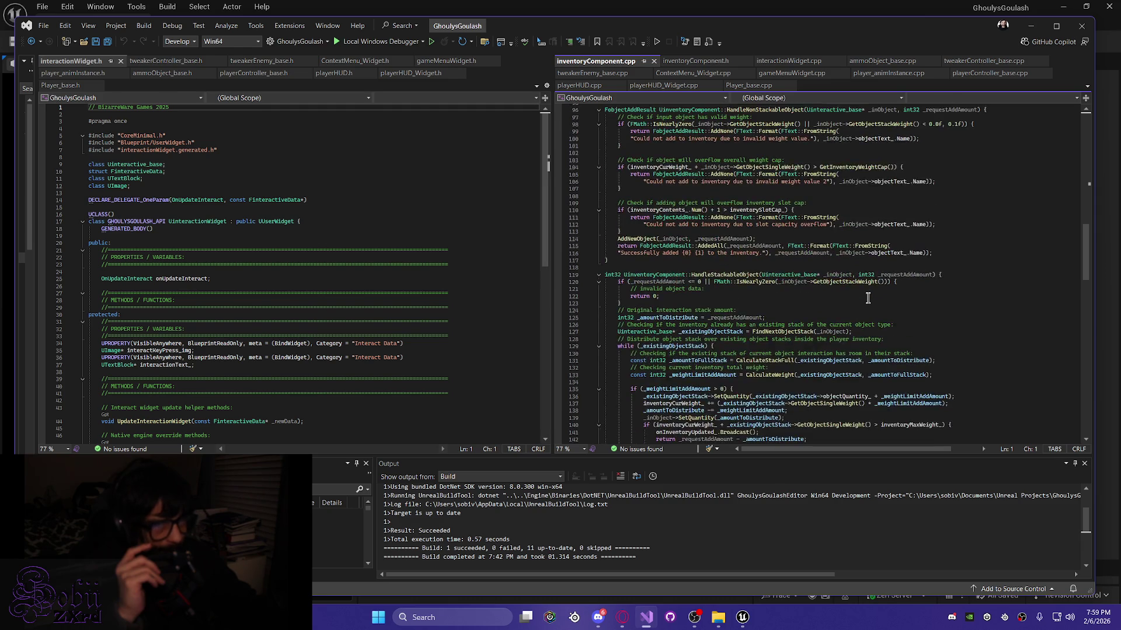
{"action": "mouse_move", "coordinate": [605, 239]}
{"action": "left_mouse_down"}
{"action": "mouse_move", "coordinate": [916, 274]}
{"action": "mouse_move", "coordinate": [935, 353]}
{"action": "left_mouse_up"}
{"action": "scroll", "coordinate": [817, 409], "scroll_direction": "down", "scroll_amount": 6}
{"action": "left_click_drag", "start_coordinate": [623, 283], "coordinate": [642, 446]}
{"action": "scroll", "coordinate": [828, 335], "scroll_direction": "down", "scroll_amount": 10}
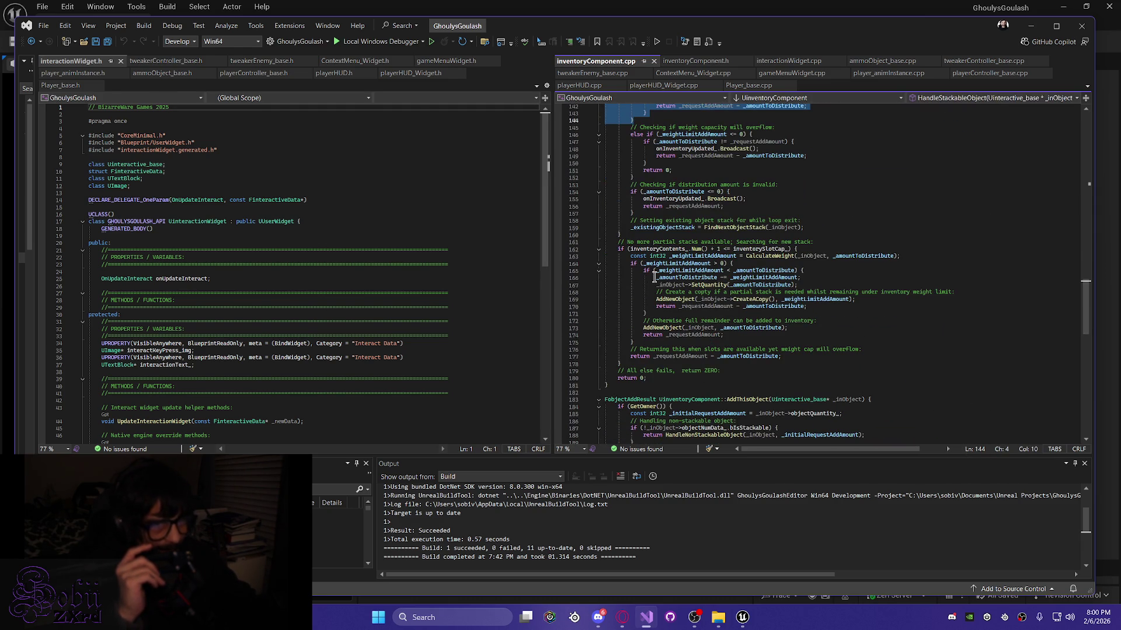
{"action": "scroll", "coordinate": [654, 277], "scroll_direction": "down", "scroll_amount": 3}
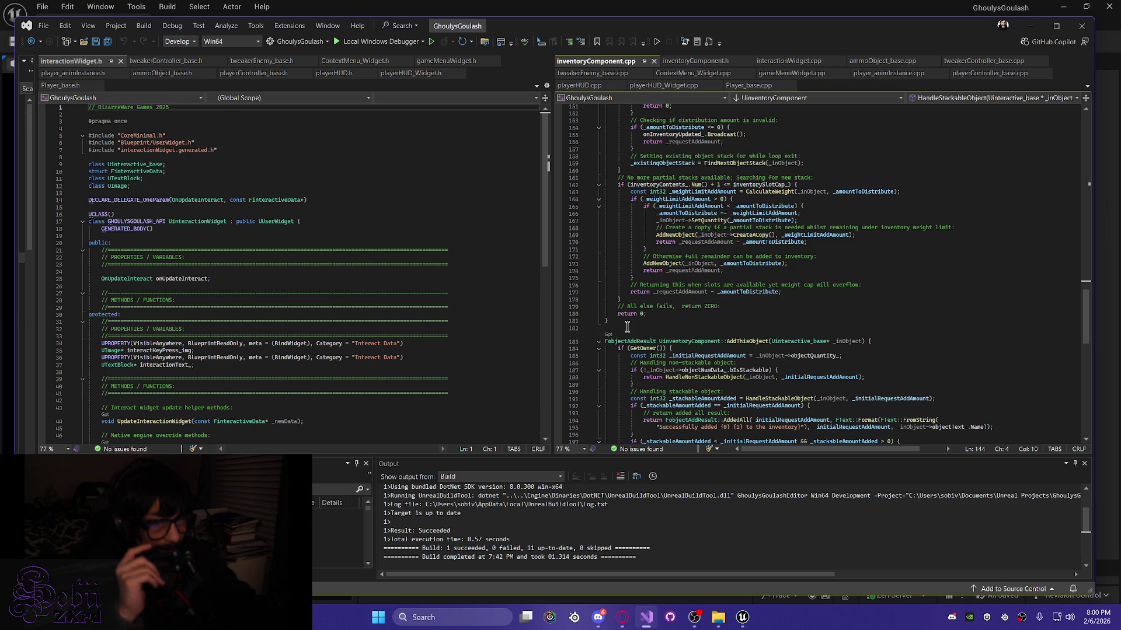
{"action": "mouse_move", "coordinate": [627, 325]}
{"action": "left_mouse_down"}
{"action": "mouse_move", "coordinate": [607, 289]}
{"action": "mouse_move", "coordinate": [600, 223]}
{"action": "left_mouse_up"}
{"action": "scroll", "coordinate": [603, 207], "scroll_direction": "up", "scroll_amount": 2}
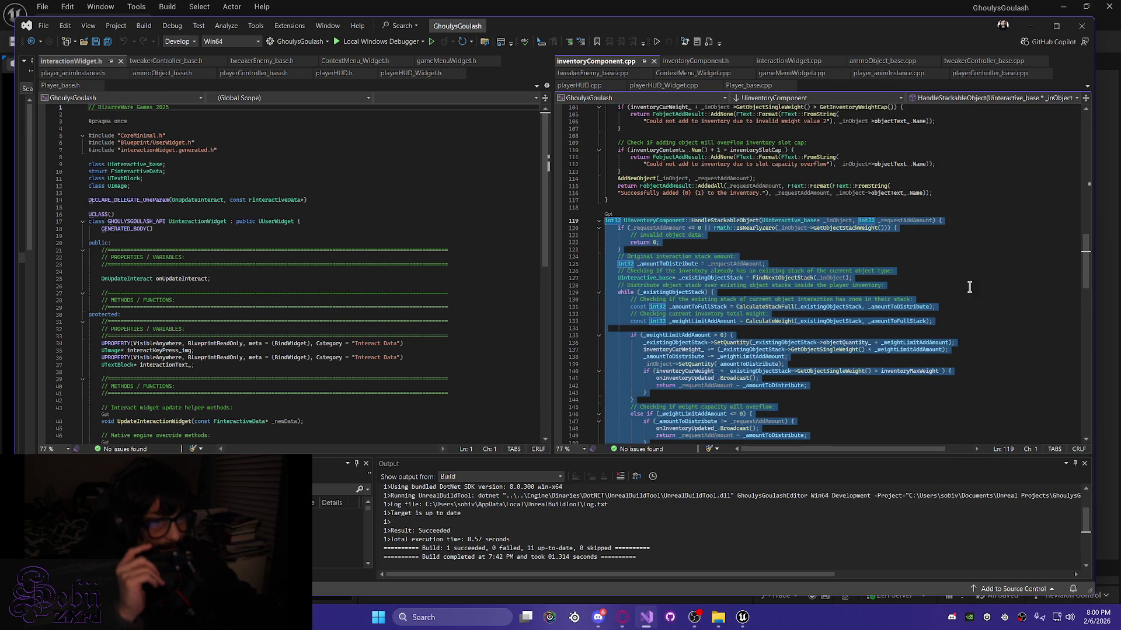
Step: Select the end of HandleStackableObject (lines 146–181), then widen Solution Explorer to the Interaction folder
{"action": "left_click", "coordinate": [1024, 307]}
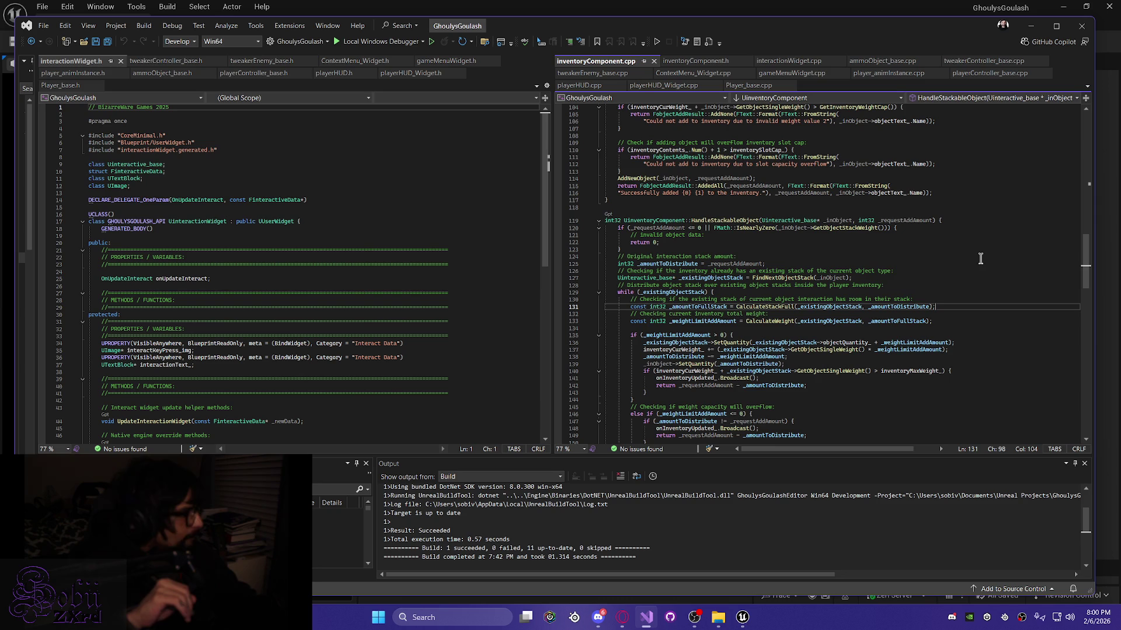
{"action": "scroll", "coordinate": [981, 259], "scroll_direction": "down", "scroll_amount": 14}
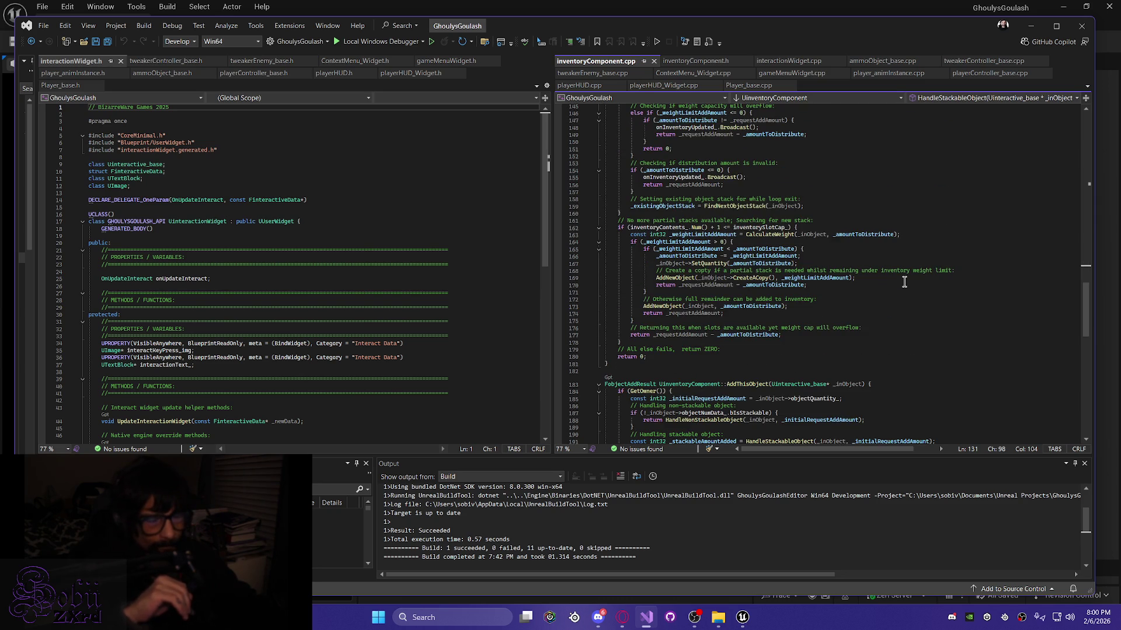
{"action": "left_click_drag", "start_coordinate": [614, 365], "coordinate": [572, 120]}
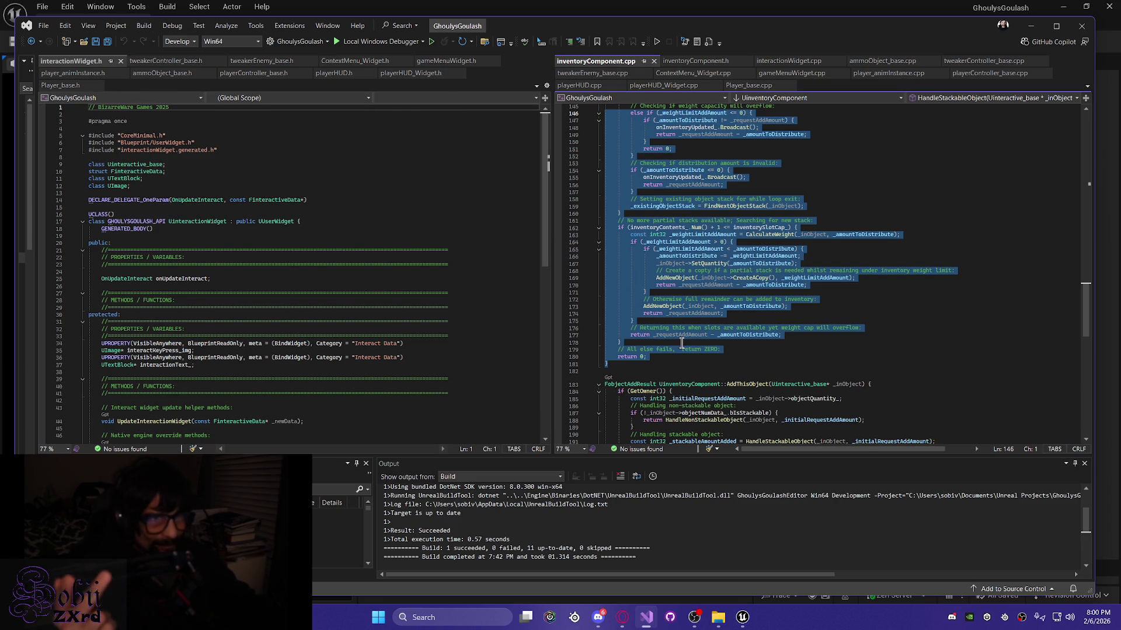
{"action": "left_click_drag", "start_coordinate": [36, 329], "coordinate": [240, 329]}
{"action": "scroll", "coordinate": [146, 441], "scroll_direction": "down", "scroll_amount": 6}
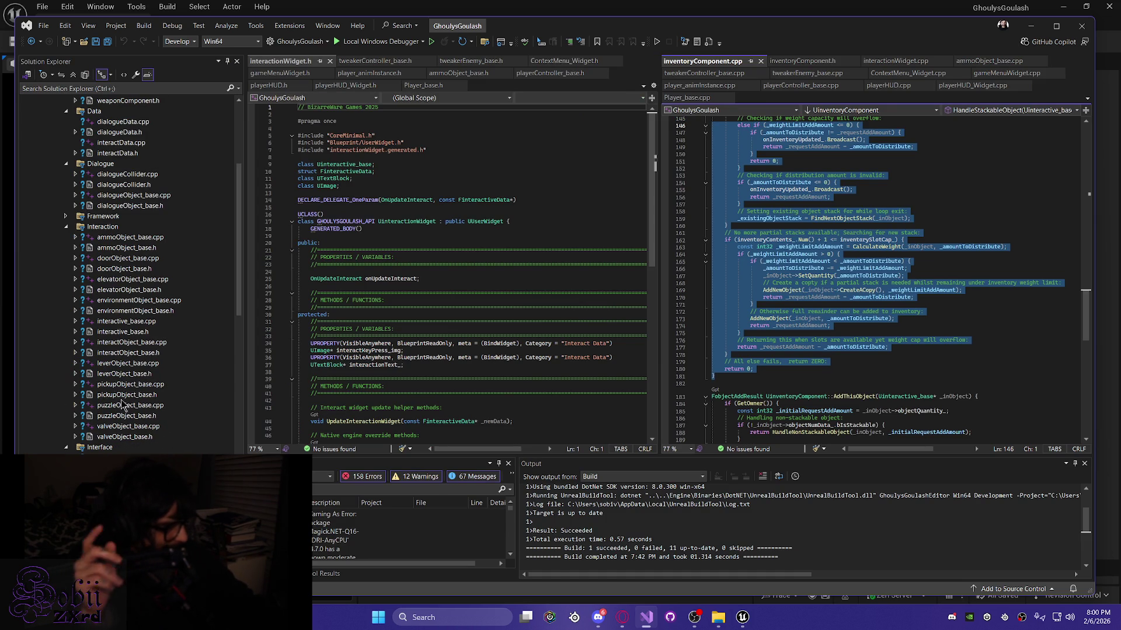
Step: Open pickupObject_base.cpp in the right editor and select the whole InitializePickup function
{"action": "double_click", "coordinate": [130, 384]}
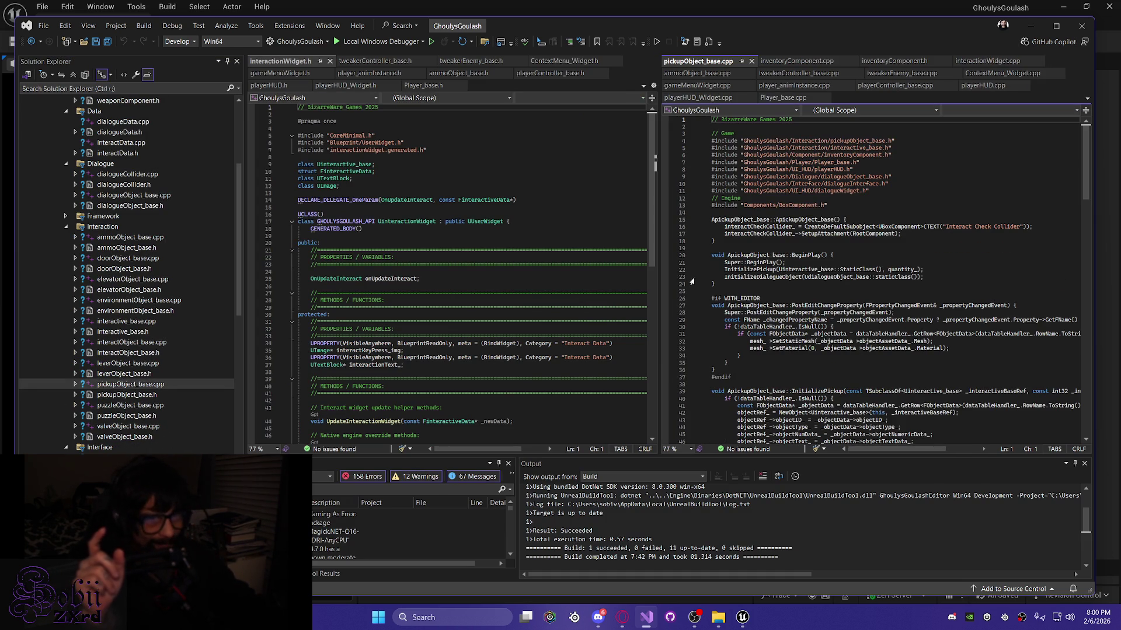
{"action": "scroll", "coordinate": [823, 324], "scroll_direction": "down", "scroll_amount": 14}
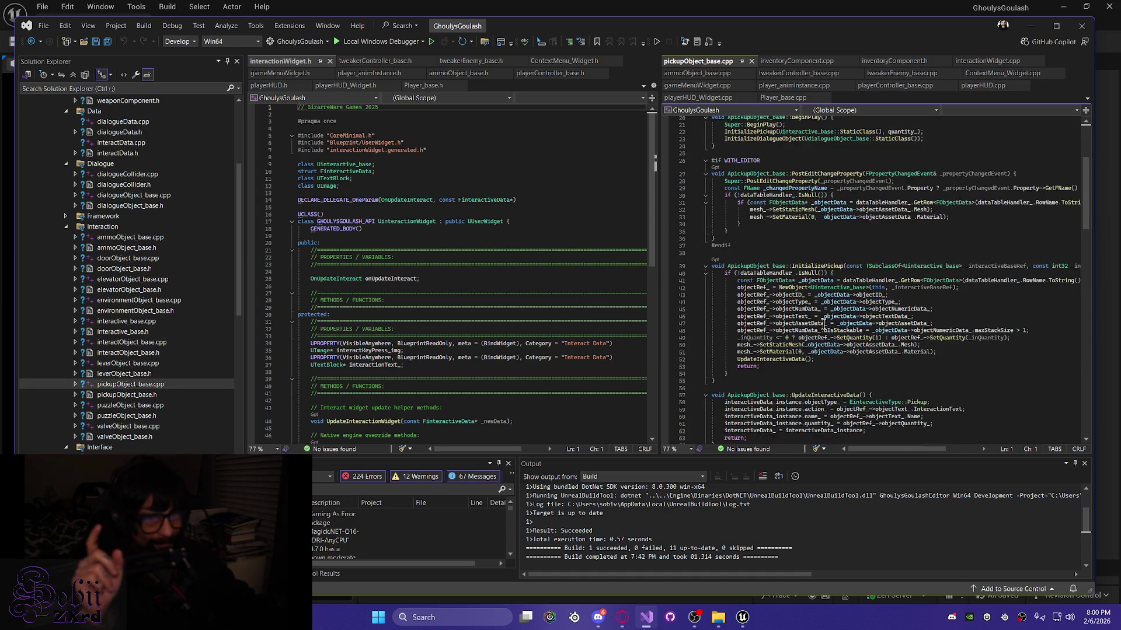
{"action": "scroll", "coordinate": [823, 324], "scroll_direction": "down", "scroll_amount": 12}
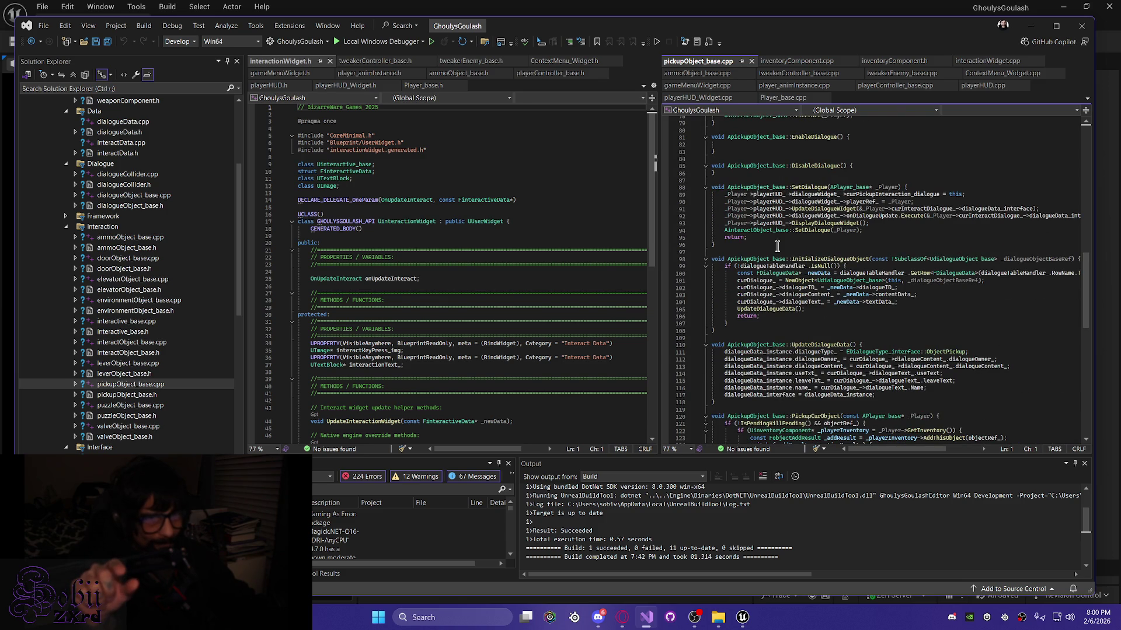
{"action": "scroll", "coordinate": [745, 377], "scroll_direction": "up", "scroll_amount": 9}
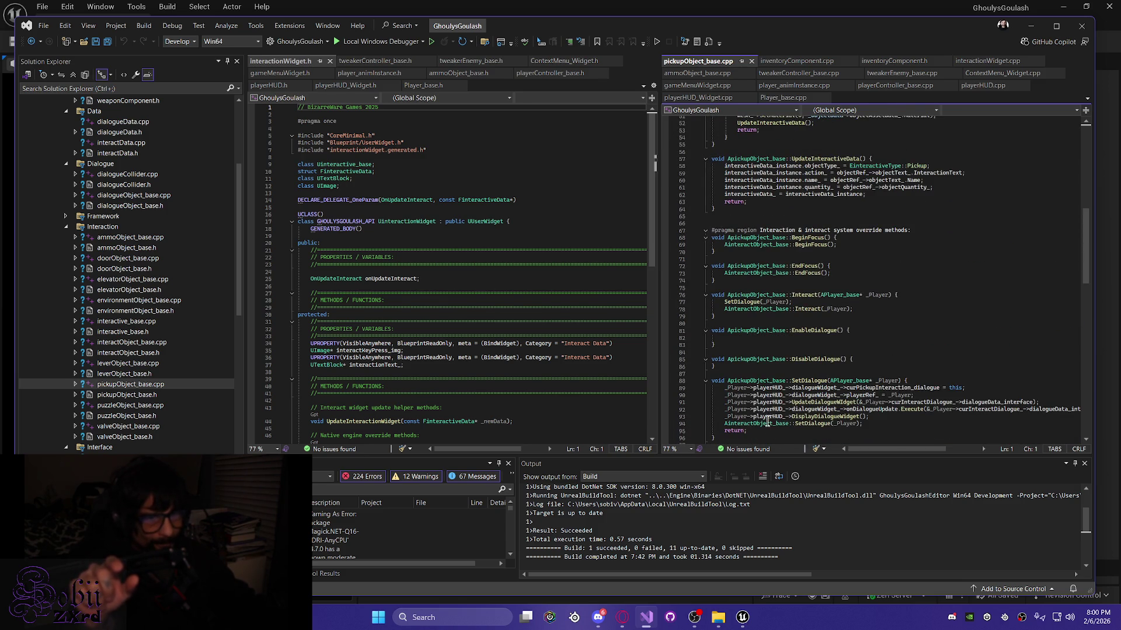
{"action": "scroll", "coordinate": [767, 421], "scroll_direction": "up", "scroll_amount": 9}
{"action": "left_click_drag", "start_coordinate": [772, 360], "coordinate": [712, 232]}
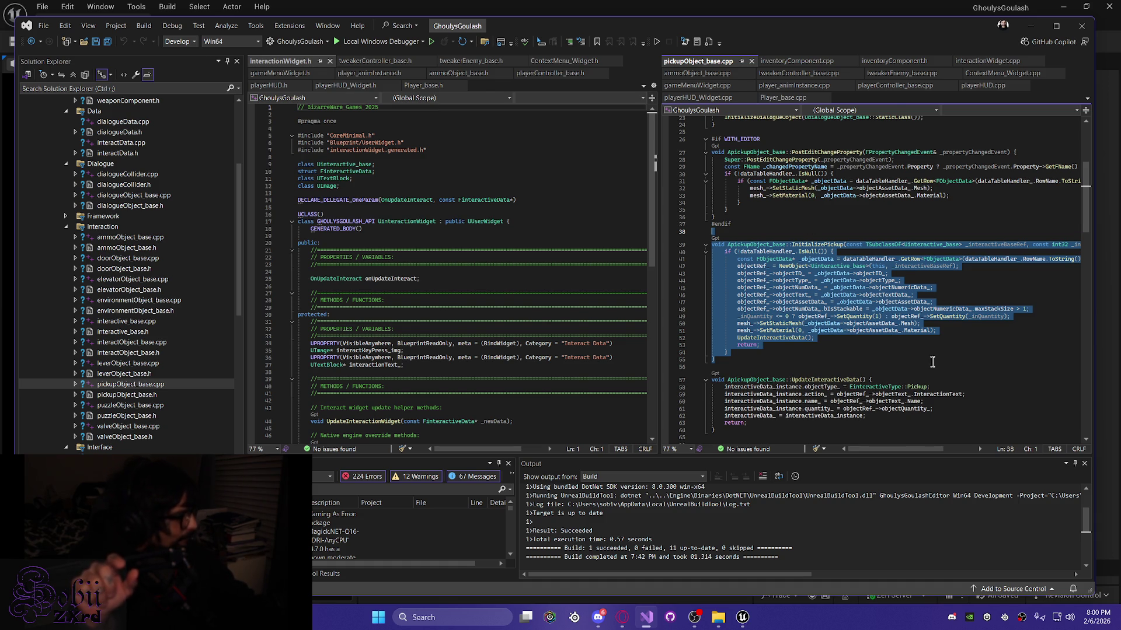
Step: Highlight InitializeDialogueObject and UpdateDialogueData, then place the caret in EndFocus
{"action": "scroll", "coordinate": [924, 322], "scroll_direction": "up", "scroll_amount": 5}
{"action": "scroll", "coordinate": [824, 330], "scroll_direction": "down", "scroll_amount": 20}
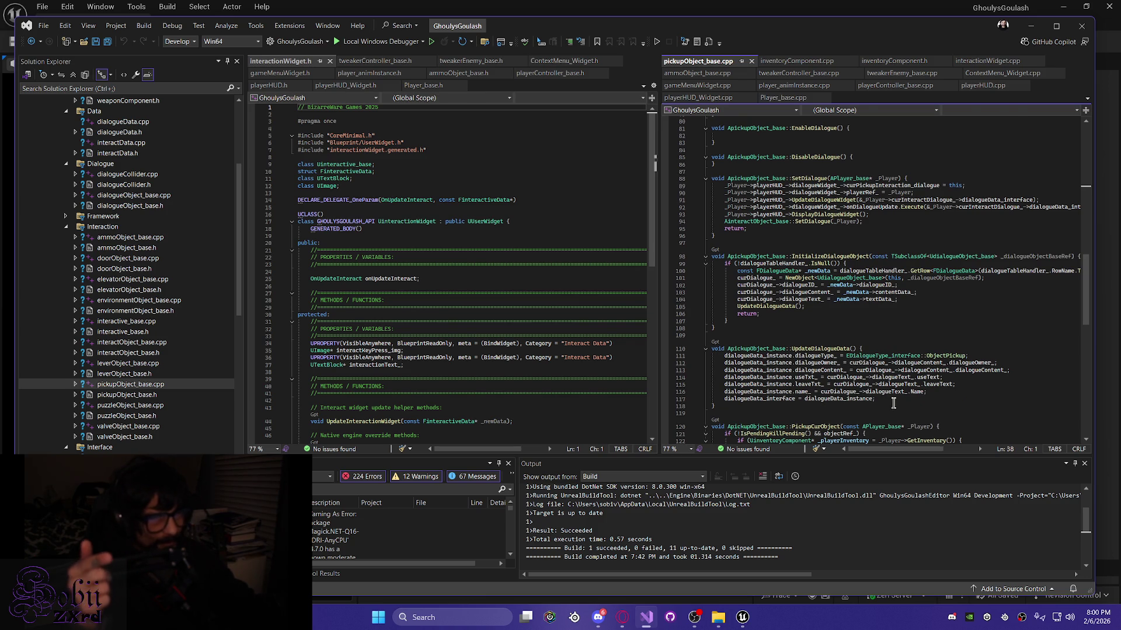
{"action": "mouse_move", "coordinate": [876, 400]}
{"action": "left_mouse_down"}
{"action": "mouse_move", "coordinate": [731, 384]}
{"action": "mouse_move", "coordinate": [676, 361]}
{"action": "left_mouse_up"}
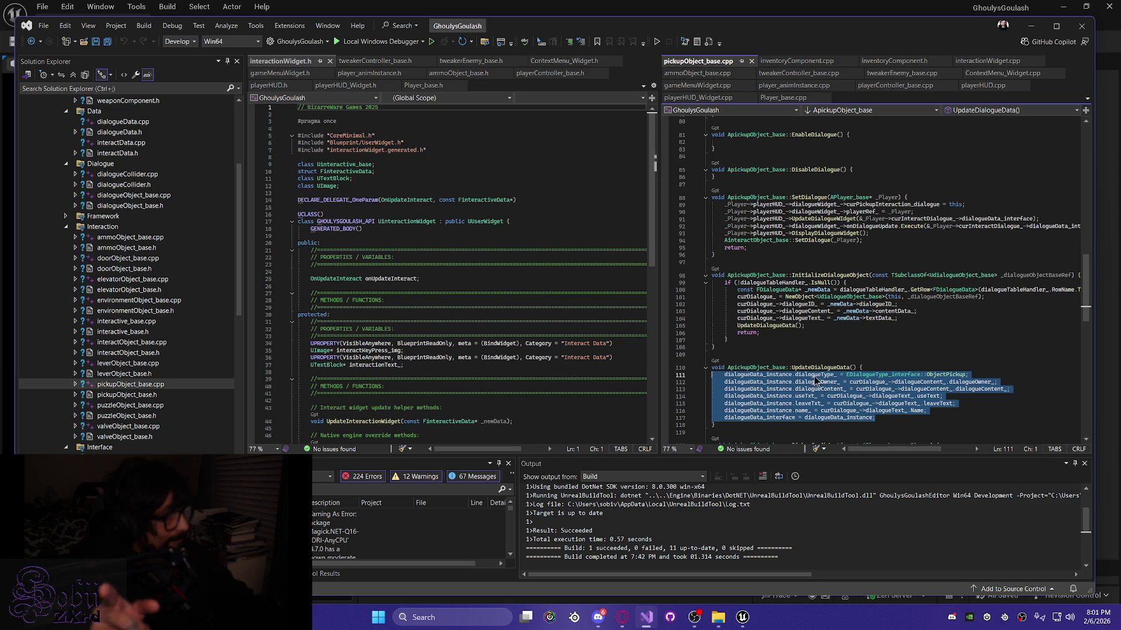
{"action": "scroll", "coordinate": [816, 381], "scroll_direction": "down", "scroll_amount": 10}
{"action": "scroll", "coordinate": [760, 362], "scroll_direction": "up", "scroll_amount": 6}
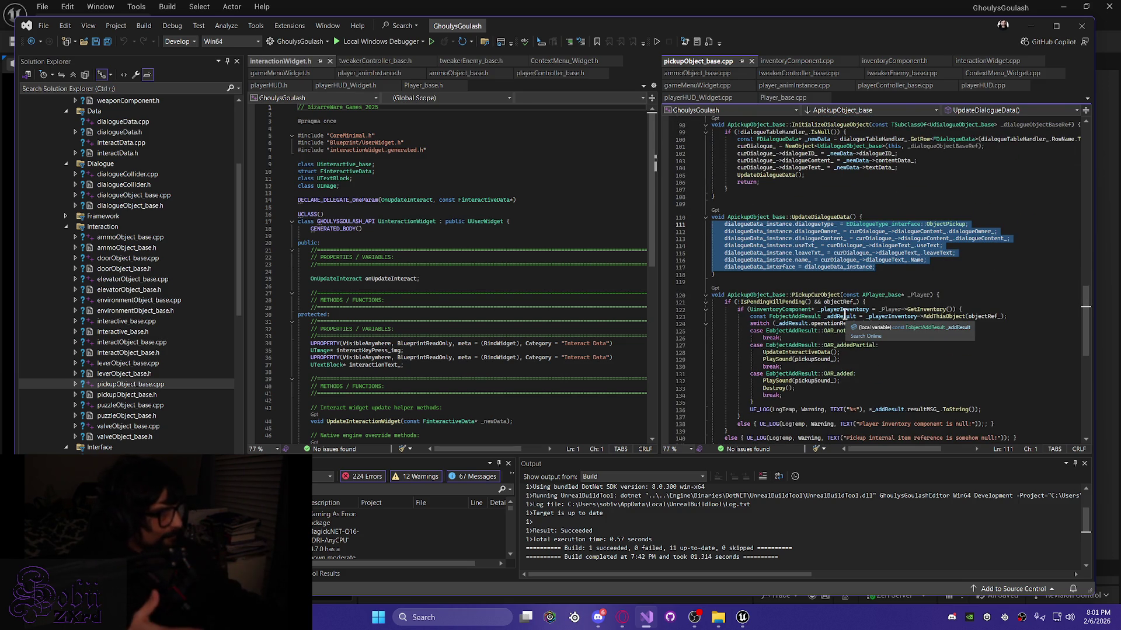
{"action": "scroll", "coordinate": [820, 292], "scroll_direction": "up", "scroll_amount": 5}
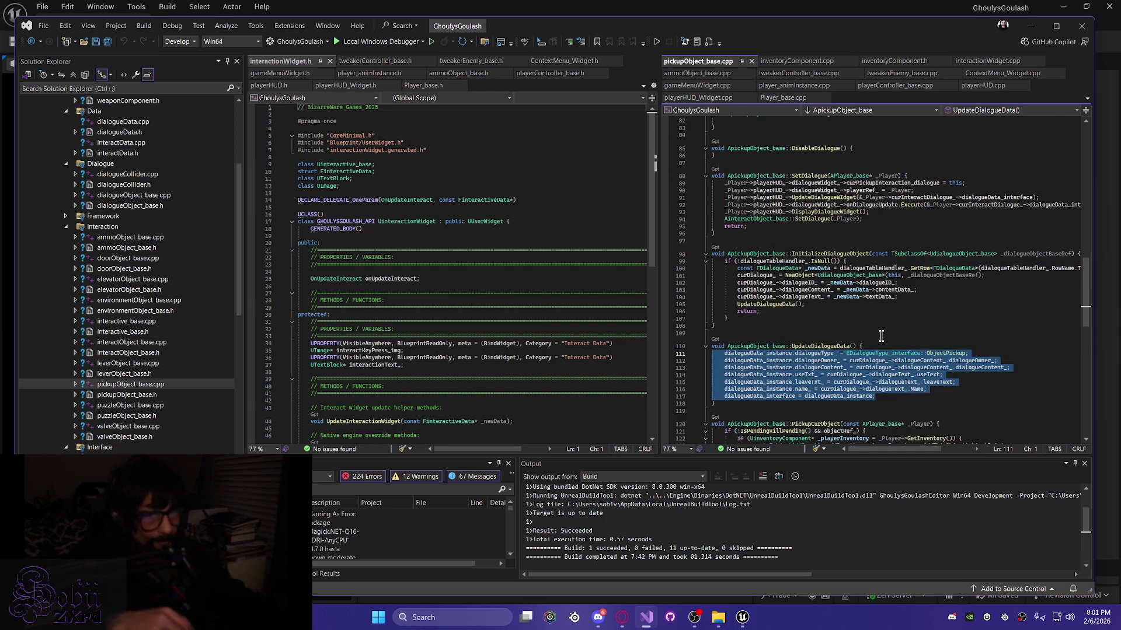
{"action": "scroll", "coordinate": [882, 336], "scroll_direction": "up", "scroll_amount": 2}
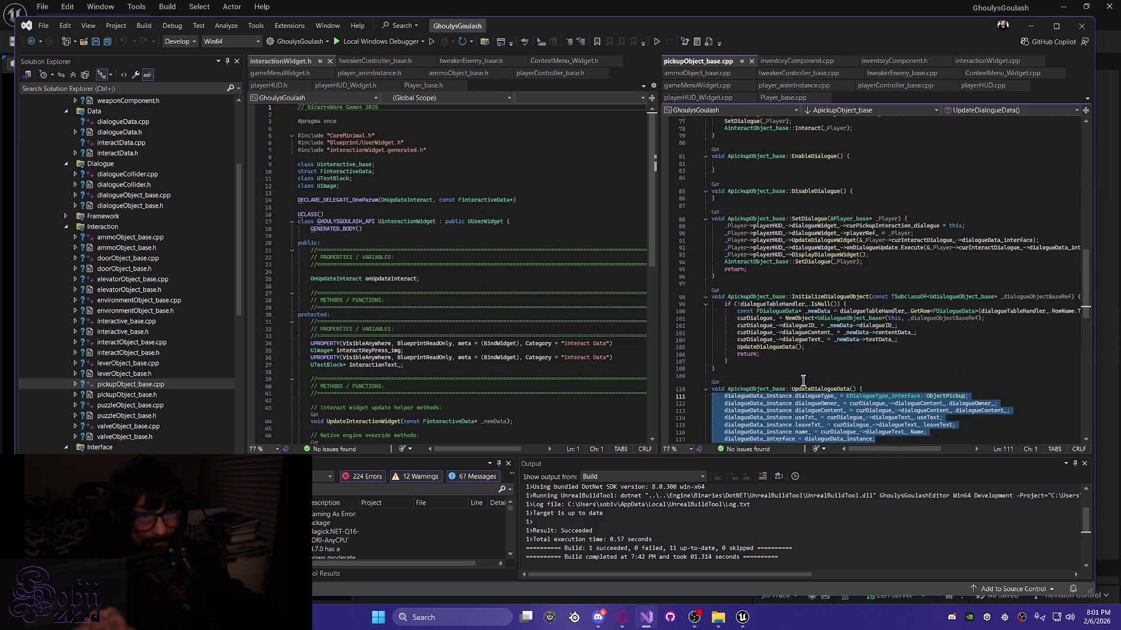
{"action": "scroll", "coordinate": [759, 359], "scroll_direction": "down", "scroll_amount": 3}
{"action": "left_click", "coordinate": [725, 365]}
{"action": "left_click_drag", "start_coordinate": [724, 364], "coordinate": [712, 198]}
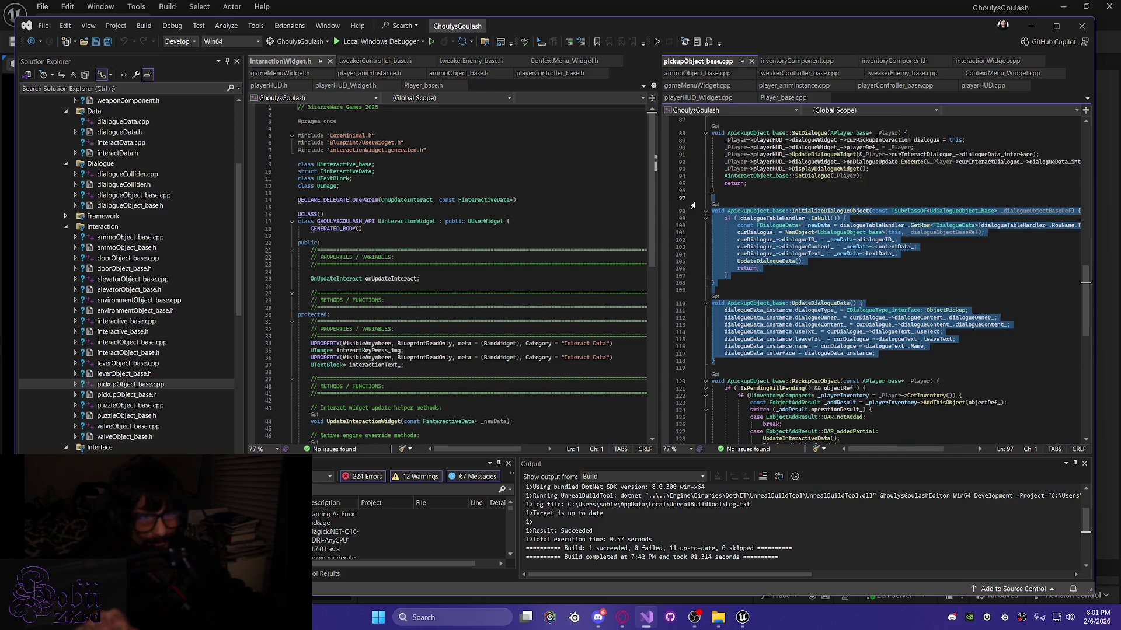
{"action": "scroll", "coordinate": [869, 263], "scroll_direction": "up", "scroll_amount": 13}
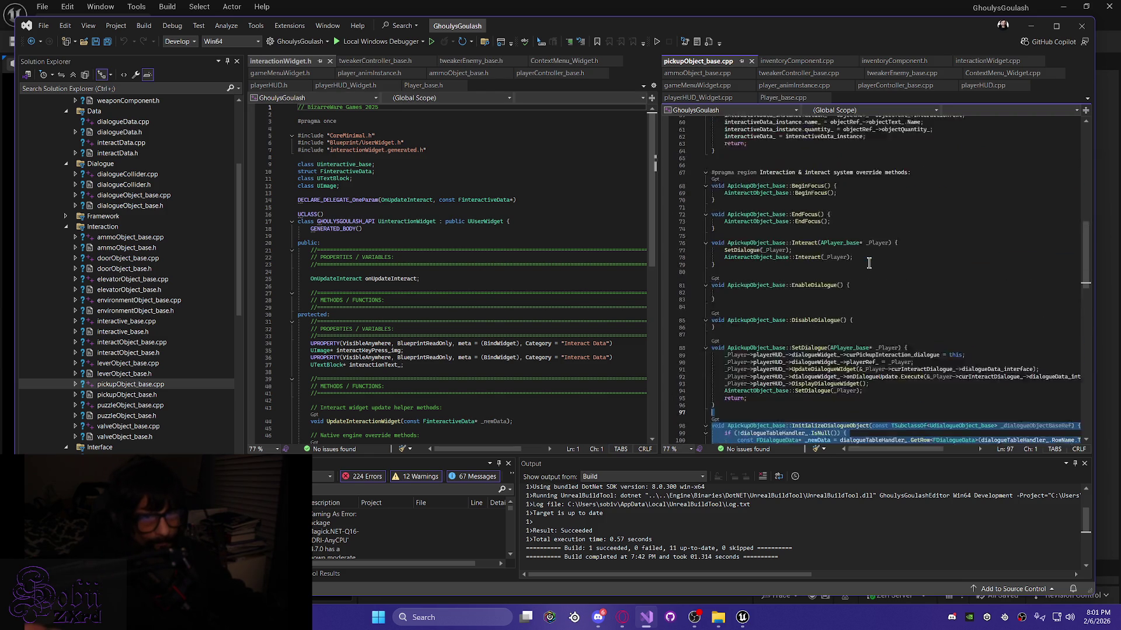
{"action": "left_click", "coordinate": [984, 291]}
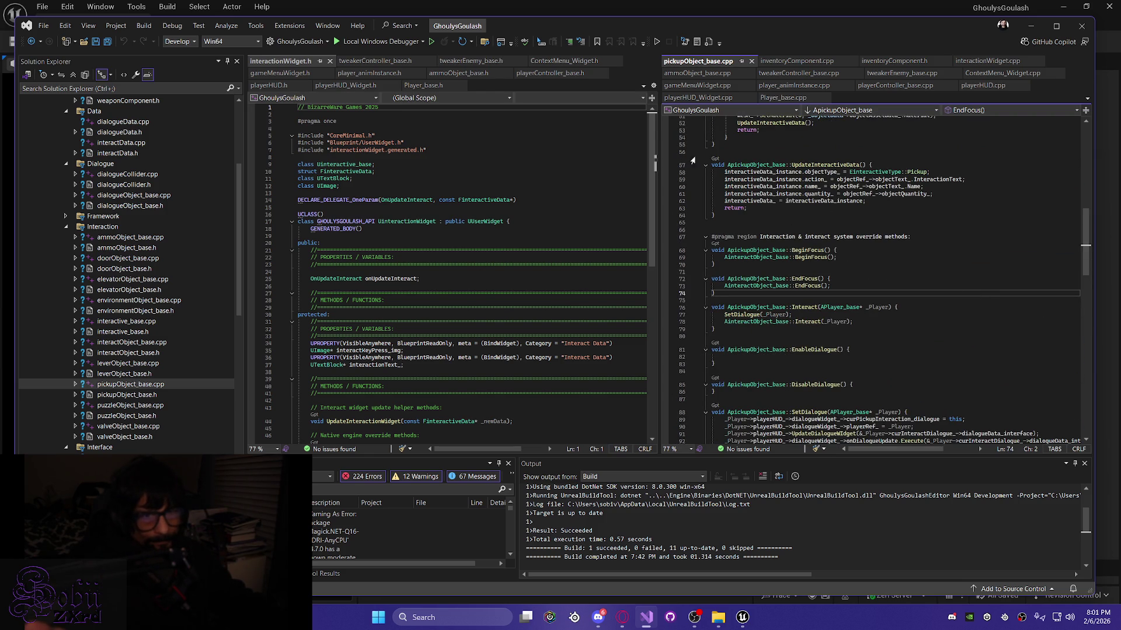
Step: Bring inventoryComponent.h to the right editor and scroll down to its helper methods
{"action": "left_click", "coordinate": [937, 61]}
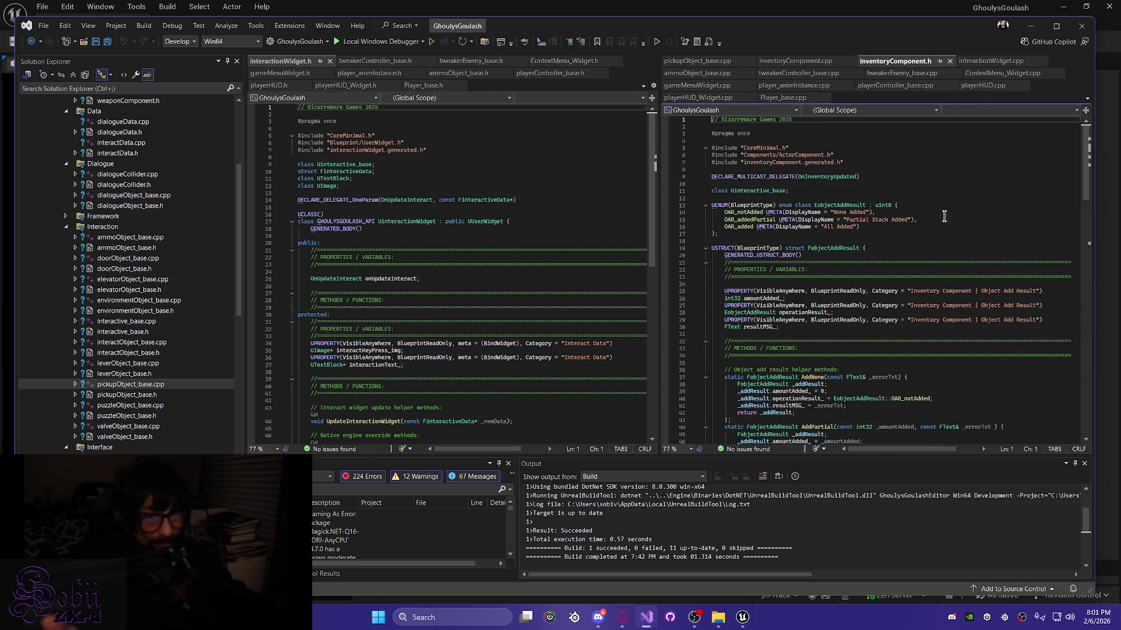
{"action": "scroll", "coordinate": [934, 294], "scroll_direction": "down", "scroll_amount": 20}
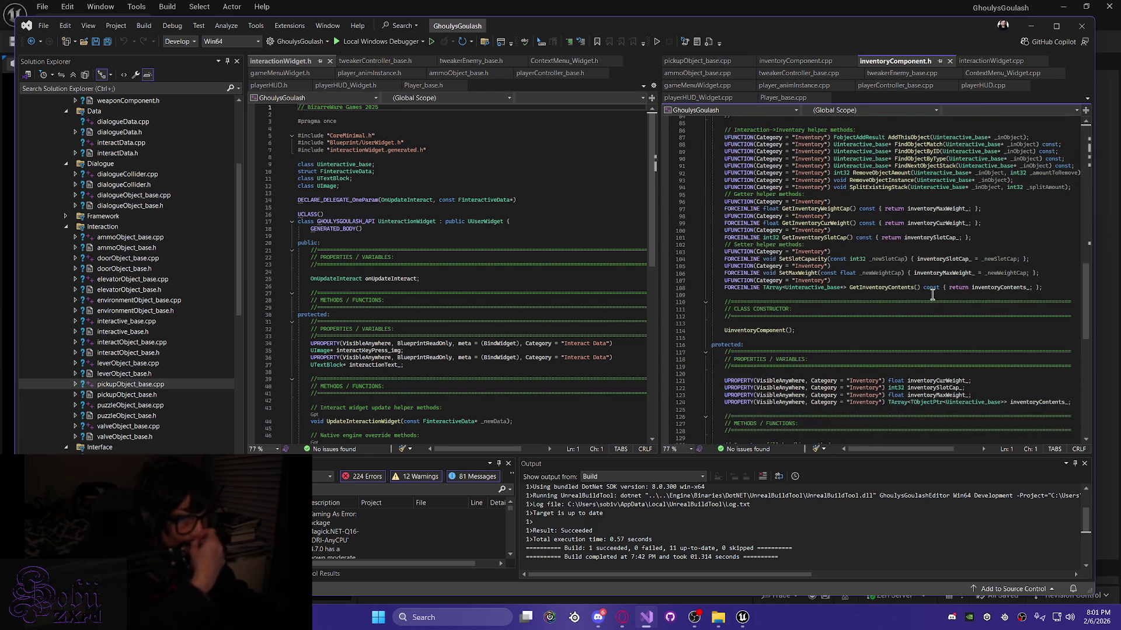
{"action": "scroll", "coordinate": [902, 224], "scroll_direction": "up", "scroll_amount": 5}
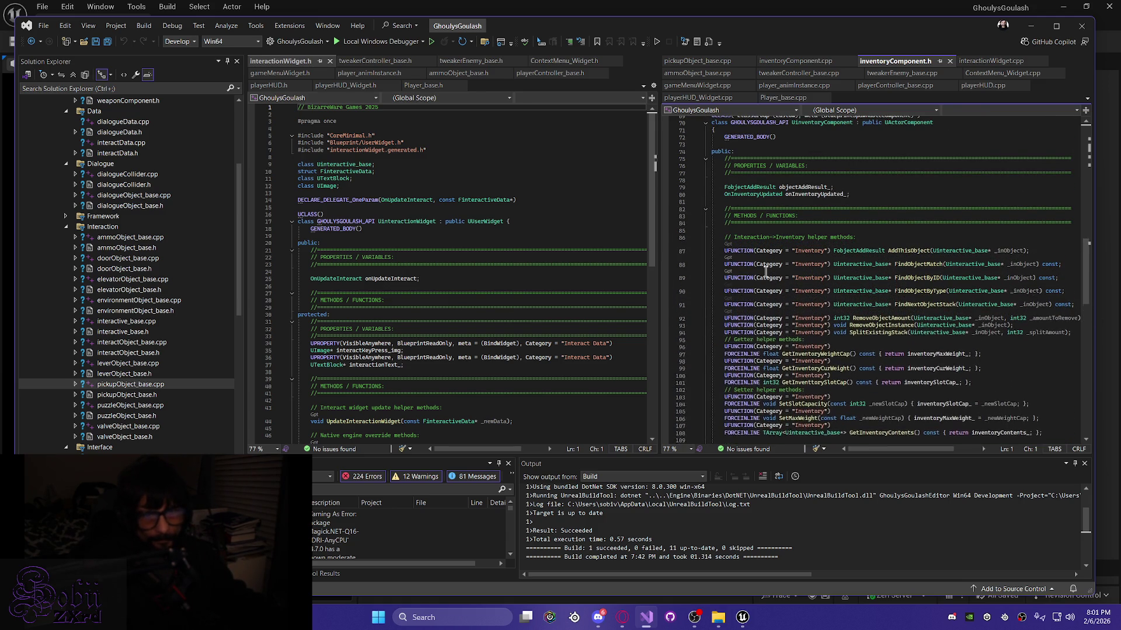
{"action": "scroll", "coordinate": [948, 342], "scroll_direction": "down", "scroll_amount": 6}
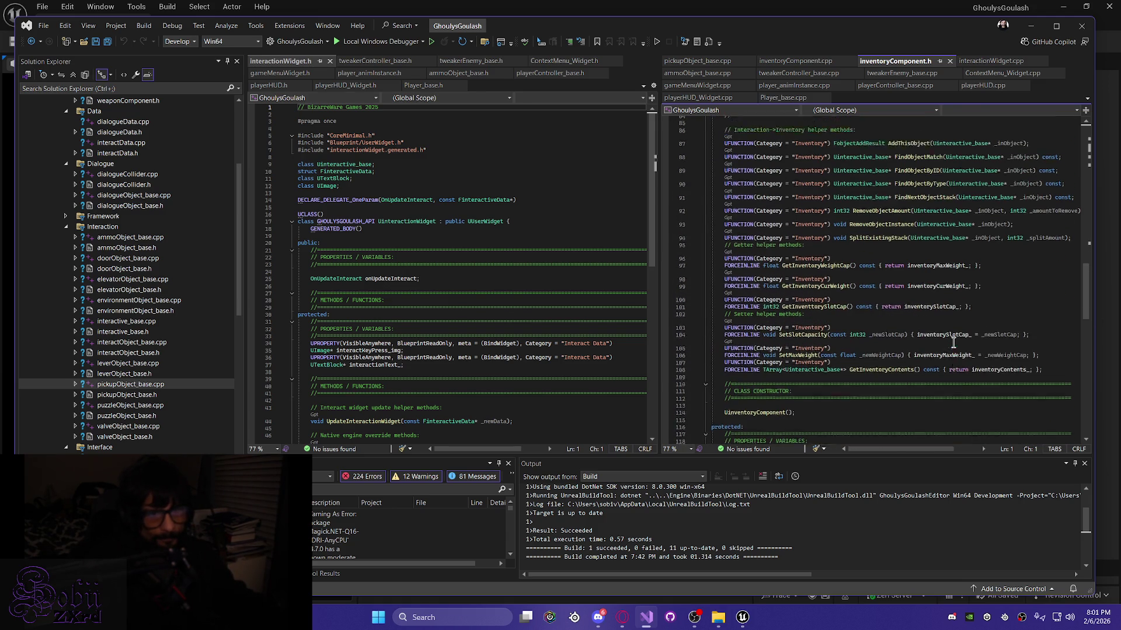
{"action": "scroll", "coordinate": [953, 342], "scroll_direction": "down", "scroll_amount": 2}
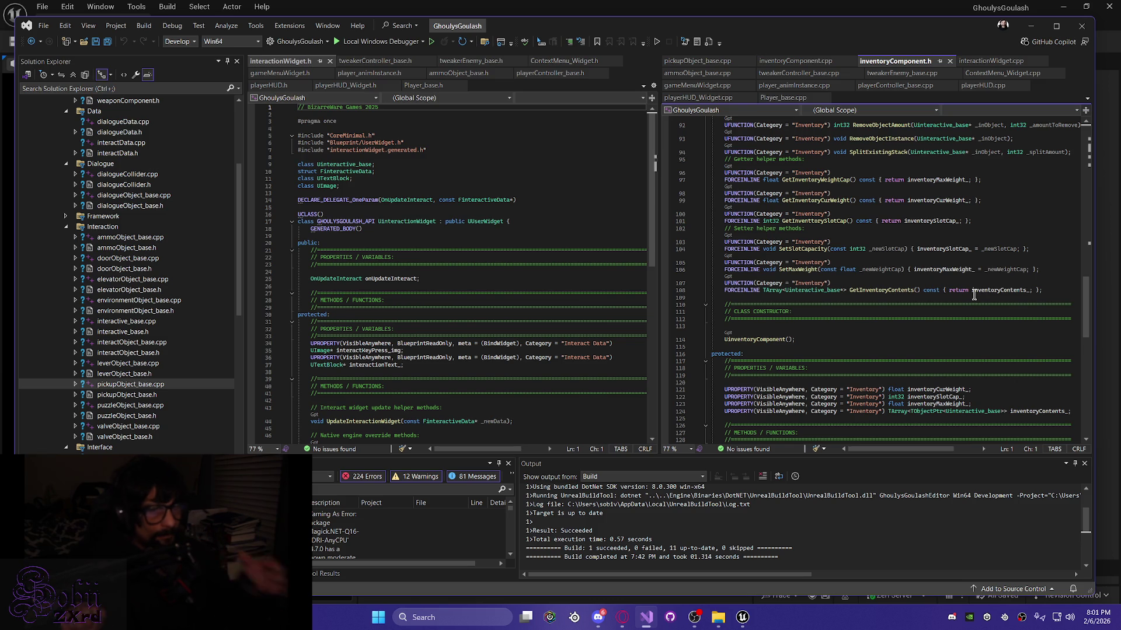
{"action": "scroll", "coordinate": [921, 248], "scroll_direction": "down", "scroll_amount": 3}
{"action": "scroll", "coordinate": [921, 248], "scroll_direction": "up", "scroll_amount": 10}
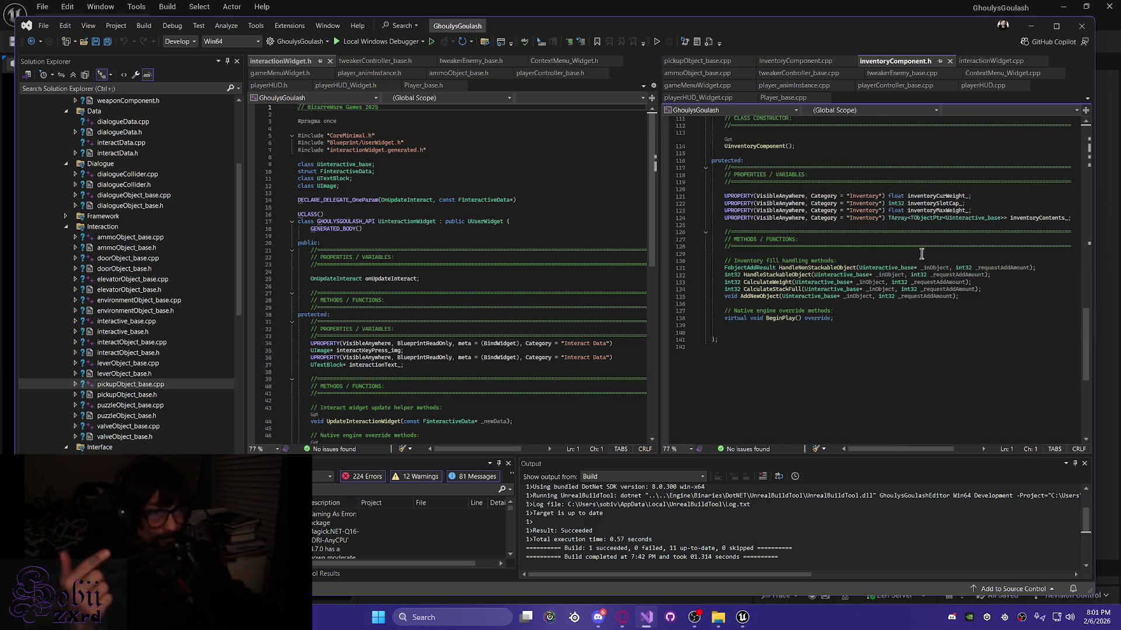
{"action": "scroll", "coordinate": [884, 330], "scroll_direction": "down", "scroll_amount": 4}
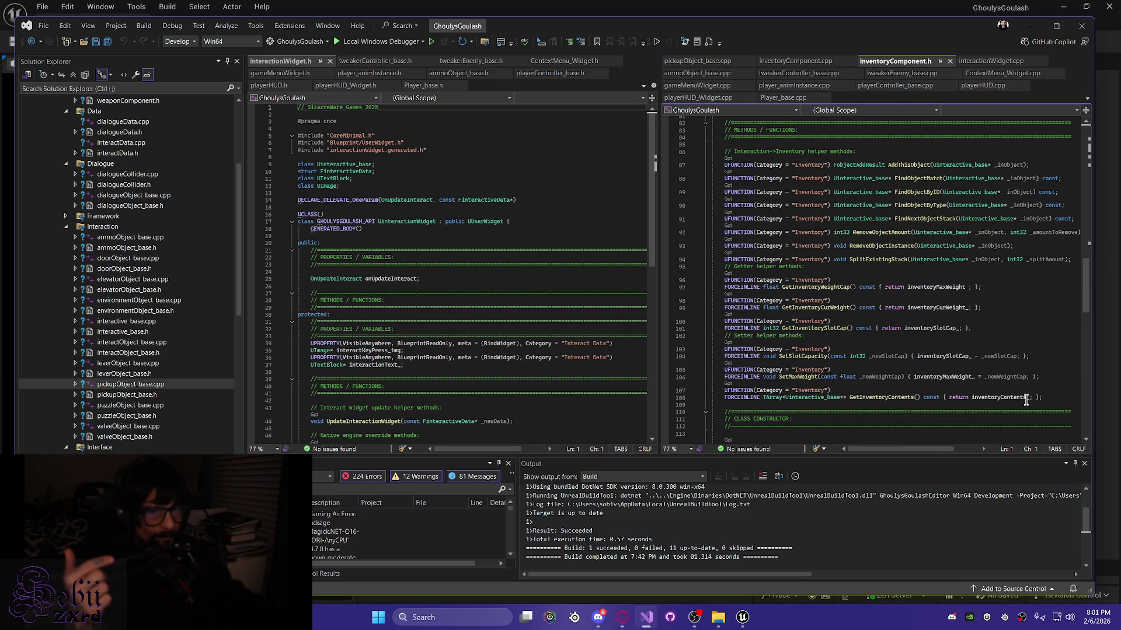
Step: Select helper declarations on lines 87–108 and inspect SetSlotCapacity, GetInventorySlotCap and GetInventoryWeightCap
{"action": "mouse_move", "coordinate": [1062, 408]}
{"action": "left_mouse_down"}
{"action": "mouse_move", "coordinate": [963, 400]}
{"action": "mouse_move", "coordinate": [846, 262]}
{"action": "mouse_move", "coordinate": [694, 167]}
{"action": "left_mouse_up"}
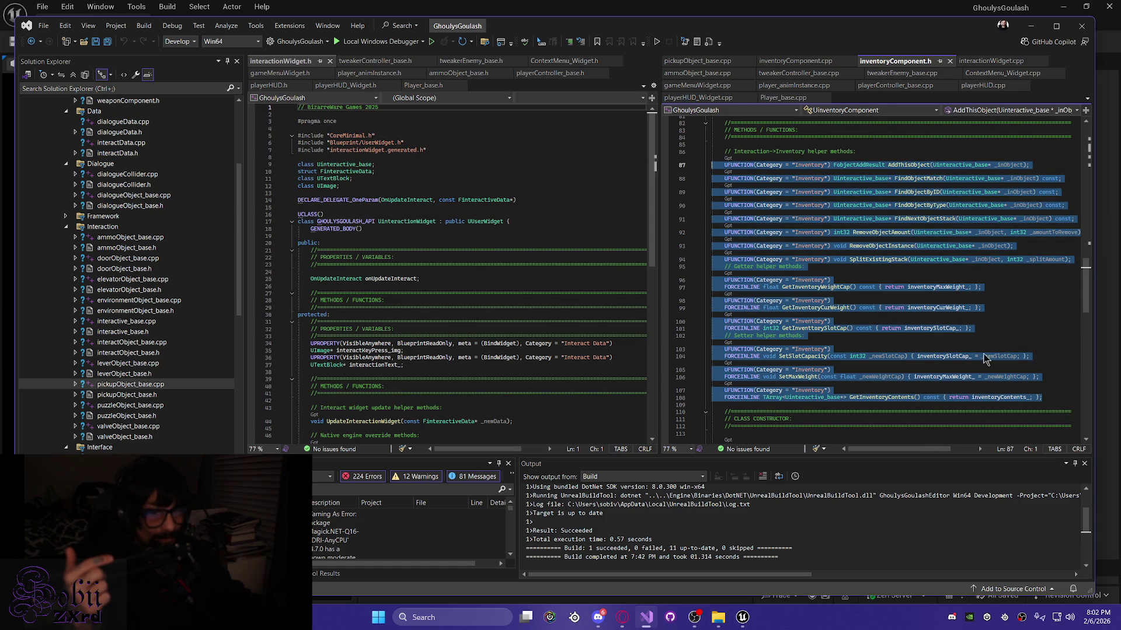
{"action": "left_click", "coordinate": [792, 357]}
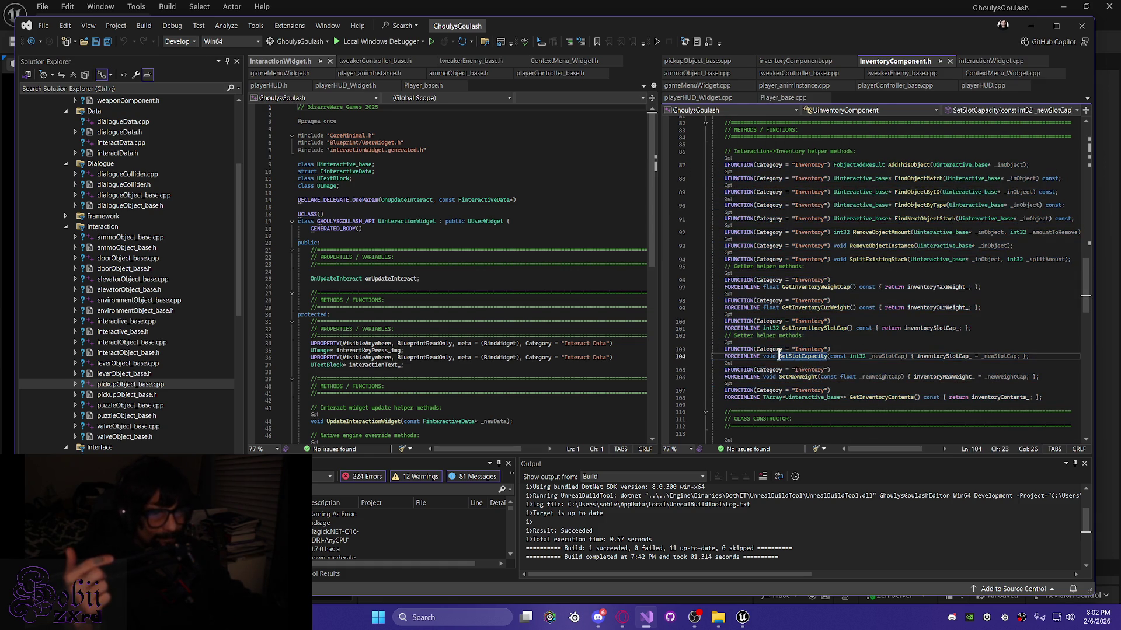
{"action": "left_click", "coordinate": [825, 329]}
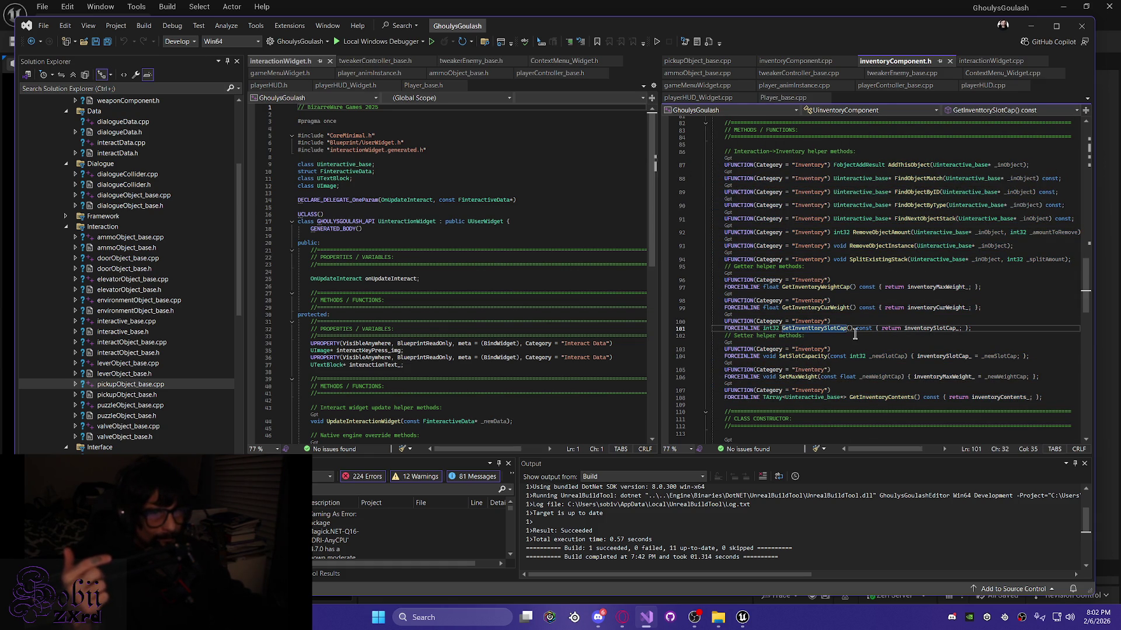
{"action": "left_click", "coordinate": [813, 287]}
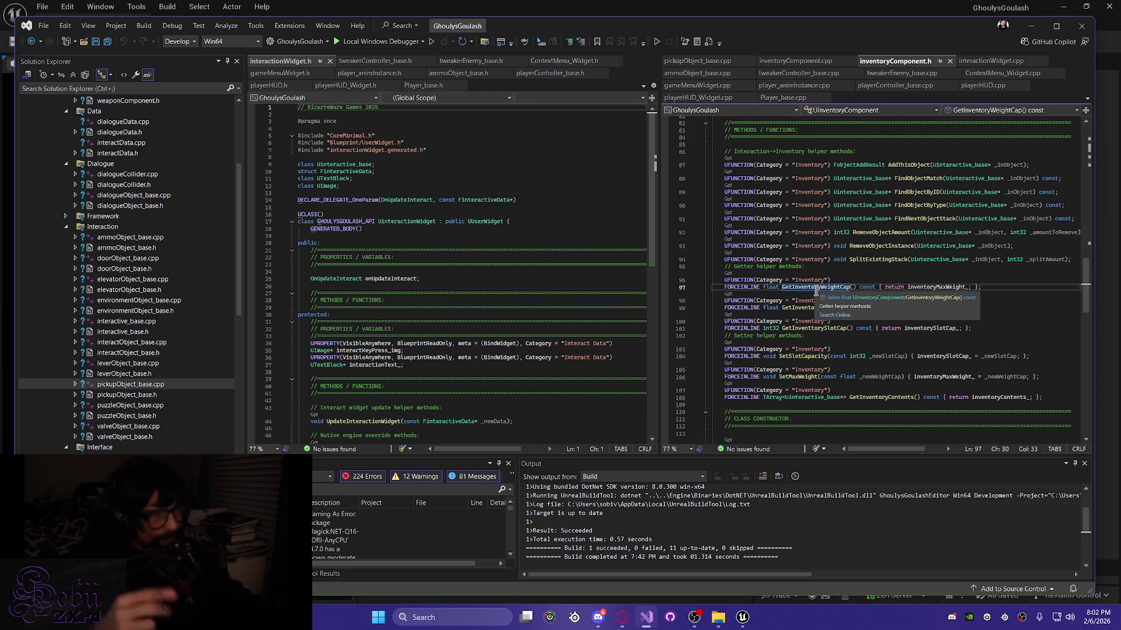
{"action": "scroll", "coordinate": [869, 287], "scroll_direction": "up", "scroll_amount": 1}
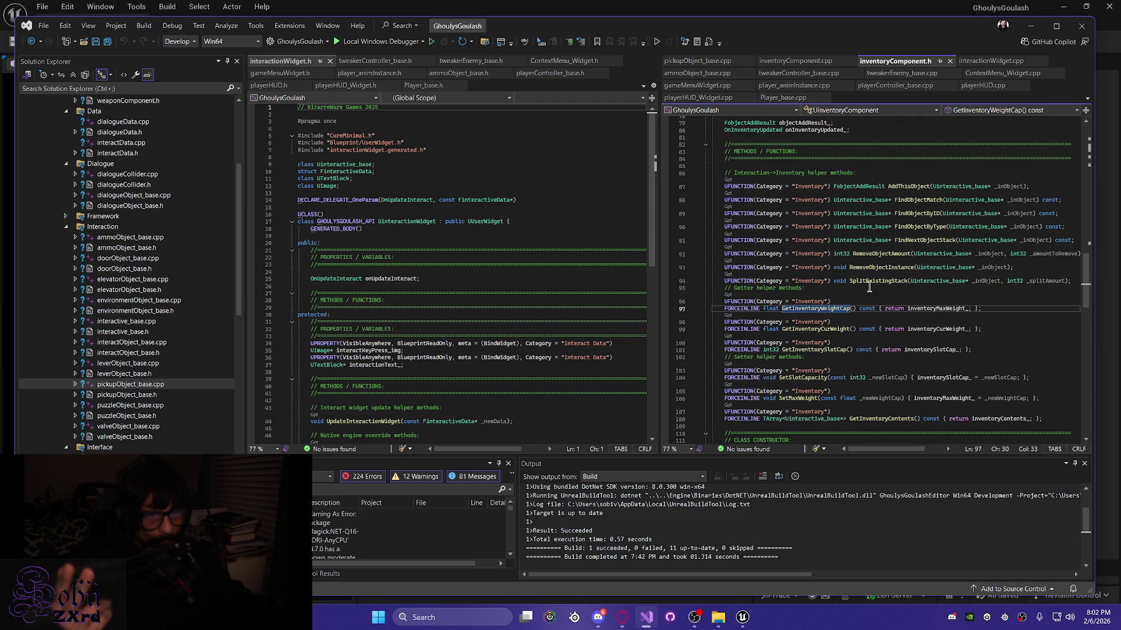
{"action": "mouse_move", "coordinate": [878, 281]}
{"action": "left_mouse_down"}
{"action": "mouse_move", "coordinate": [721, 282]}
{"action": "mouse_move", "coordinate": [739, 268]}
{"action": "left_mouse_up"}
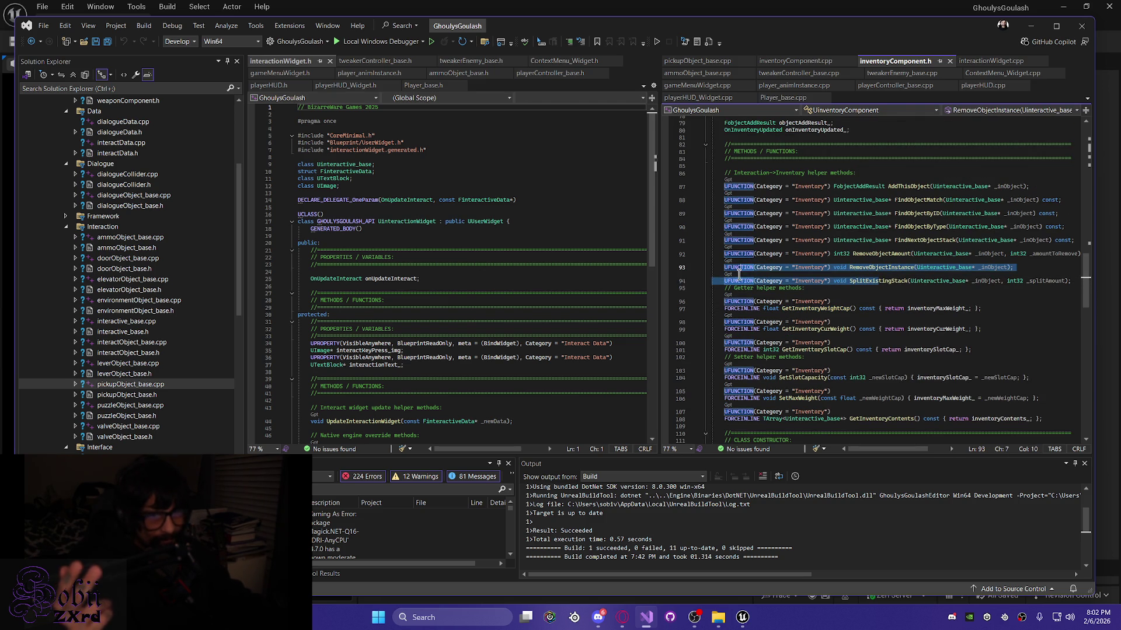
{"action": "double_click", "coordinate": [892, 282]}
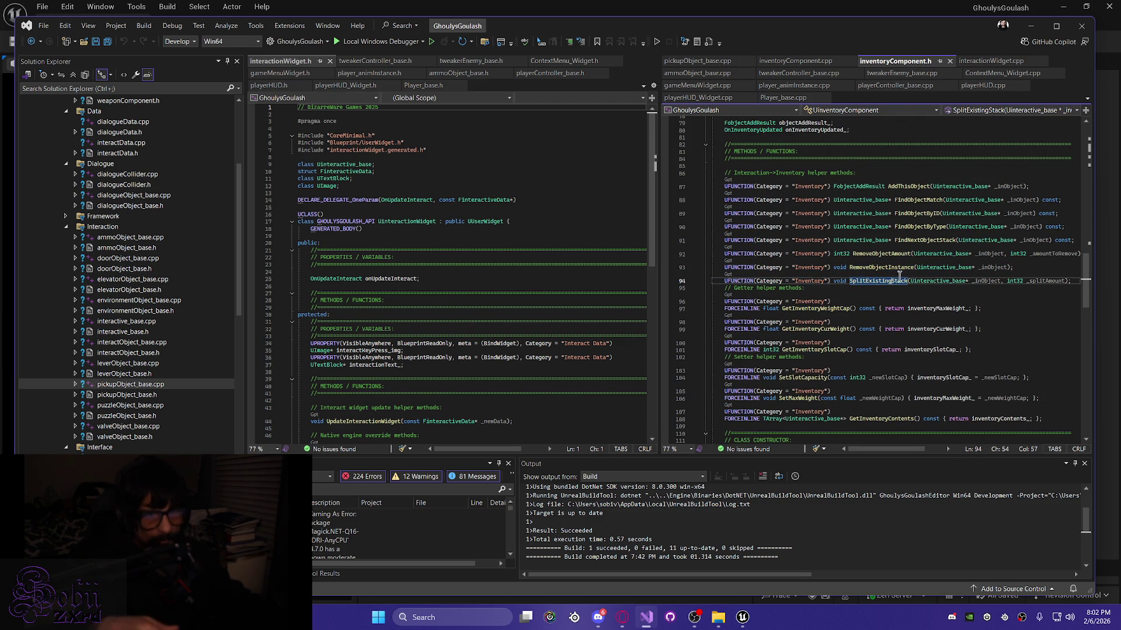
{"action": "scroll", "coordinate": [812, 290], "scroll_direction": "up", "scroll_amount": 3}
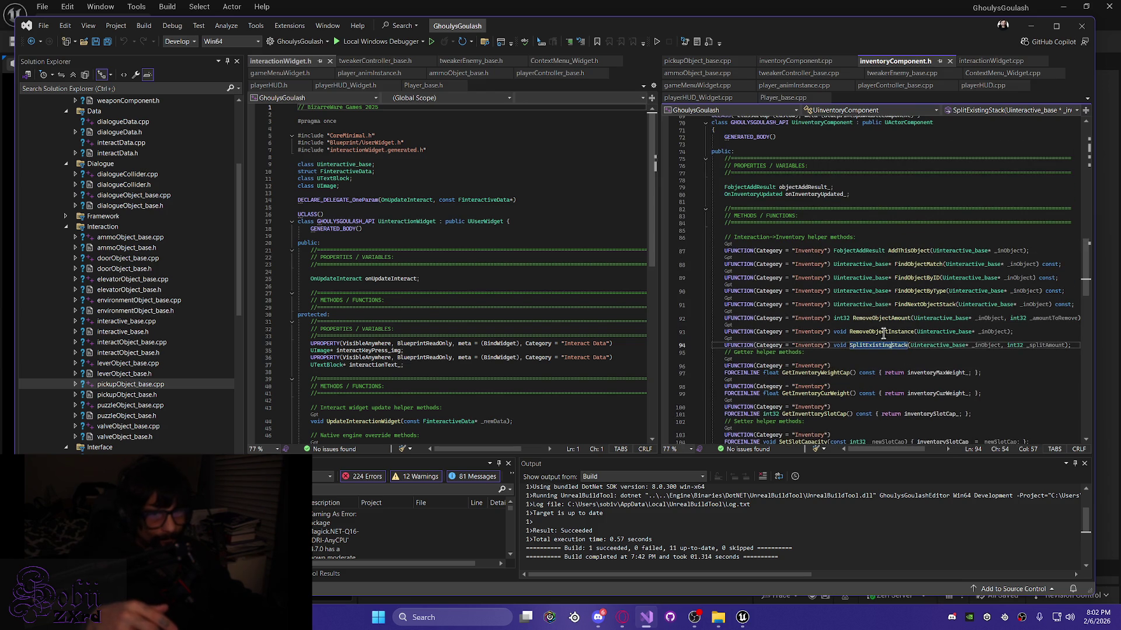
{"action": "left_click", "coordinate": [876, 333]}
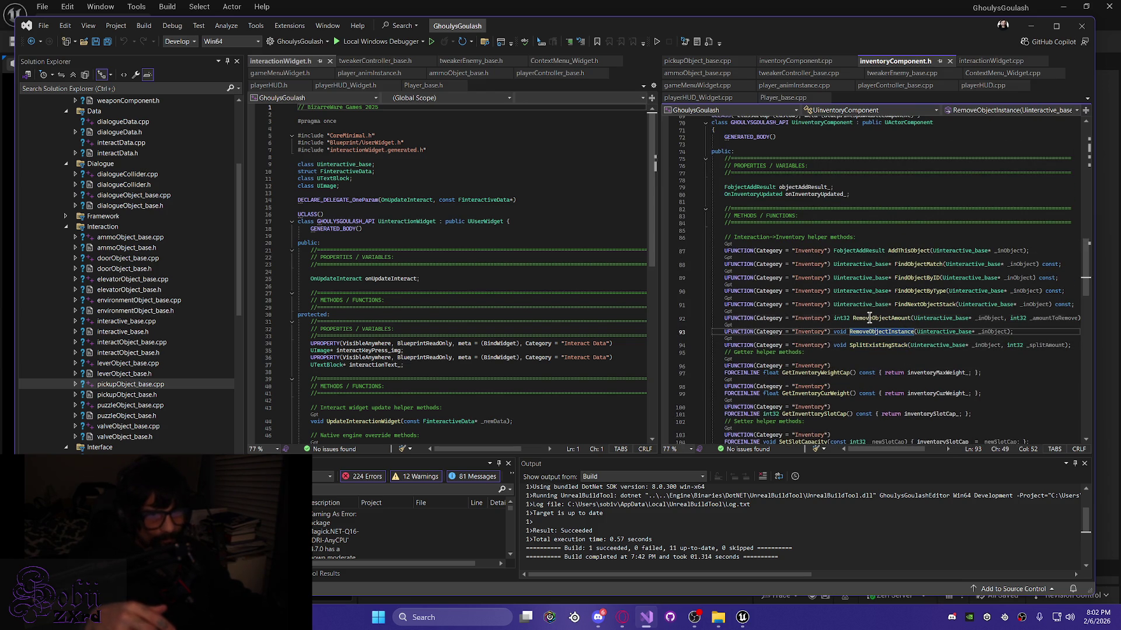
{"action": "left_click", "coordinate": [870, 318]}
{"action": "scroll", "coordinate": [881, 315], "scroll_direction": "up", "scroll_amount": 15}
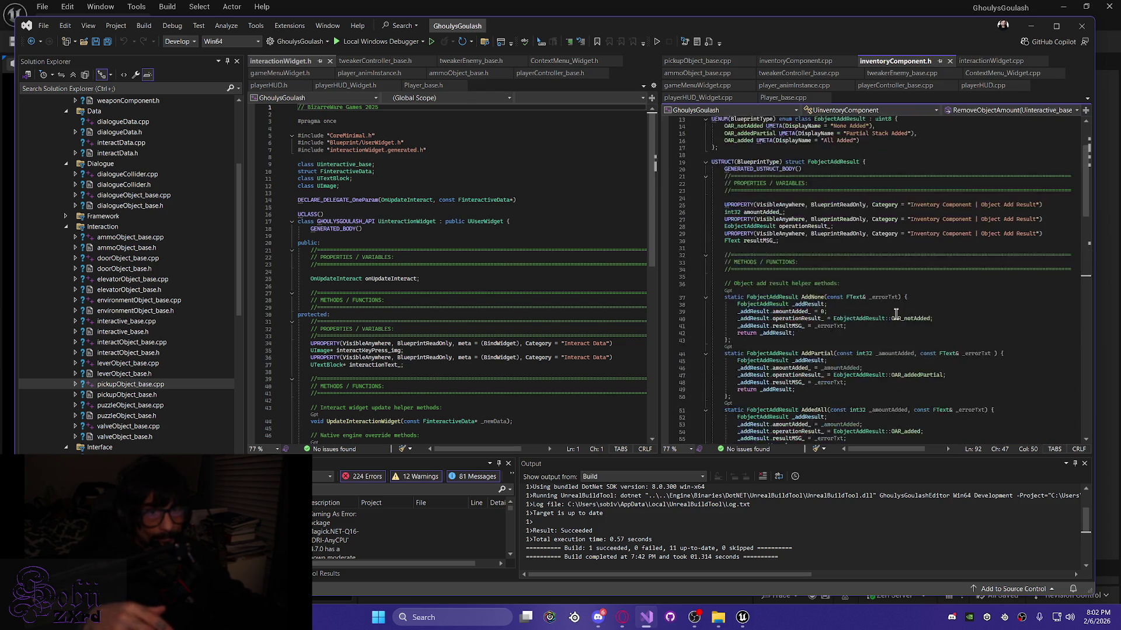
{"action": "scroll", "coordinate": [896, 314], "scroll_direction": "up", "scroll_amount": 4}
{"action": "scroll", "coordinate": [896, 314], "scroll_direction": "down", "scroll_amount": 6}
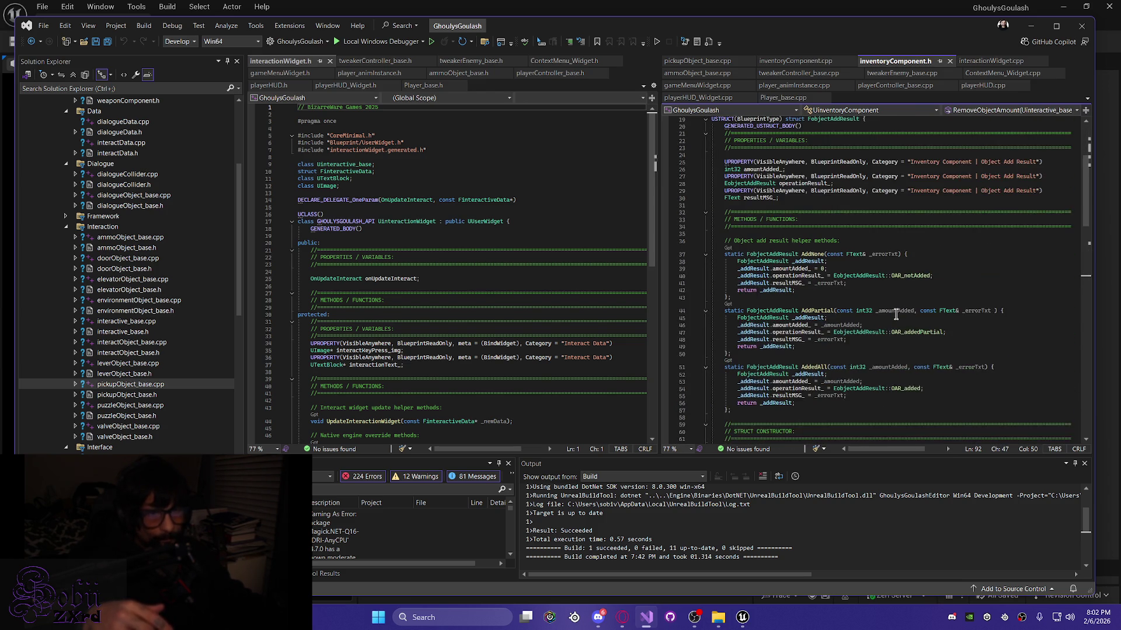
{"action": "scroll", "coordinate": [896, 314], "scroll_direction": "up", "scroll_amount": 5}
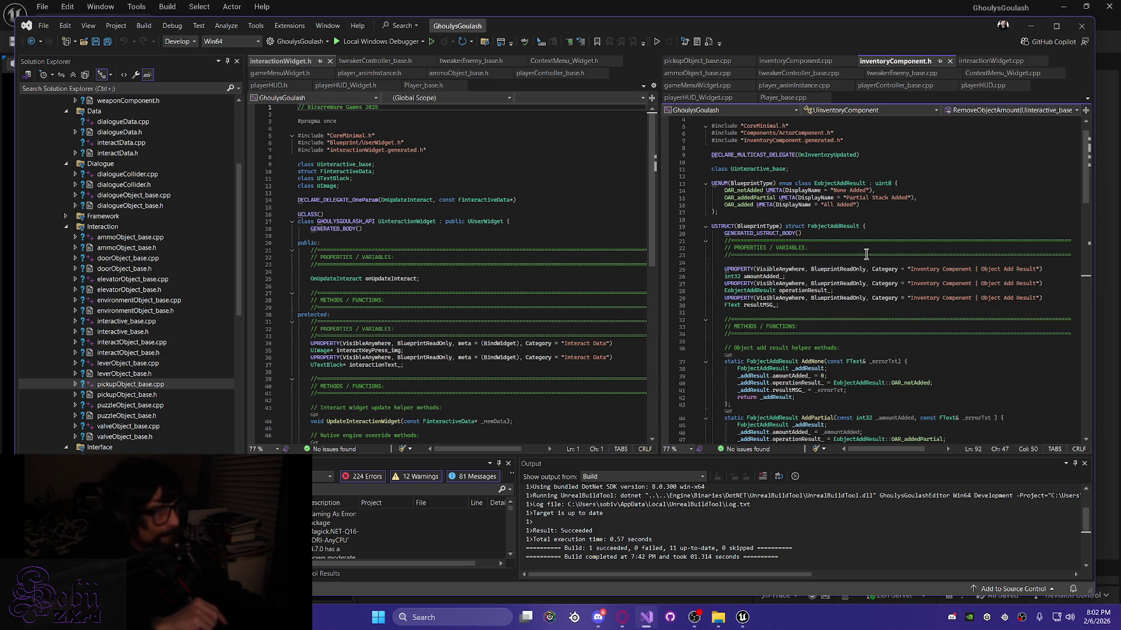
{"action": "scroll", "coordinate": [866, 255], "scroll_direction": "up", "scroll_amount": 1}
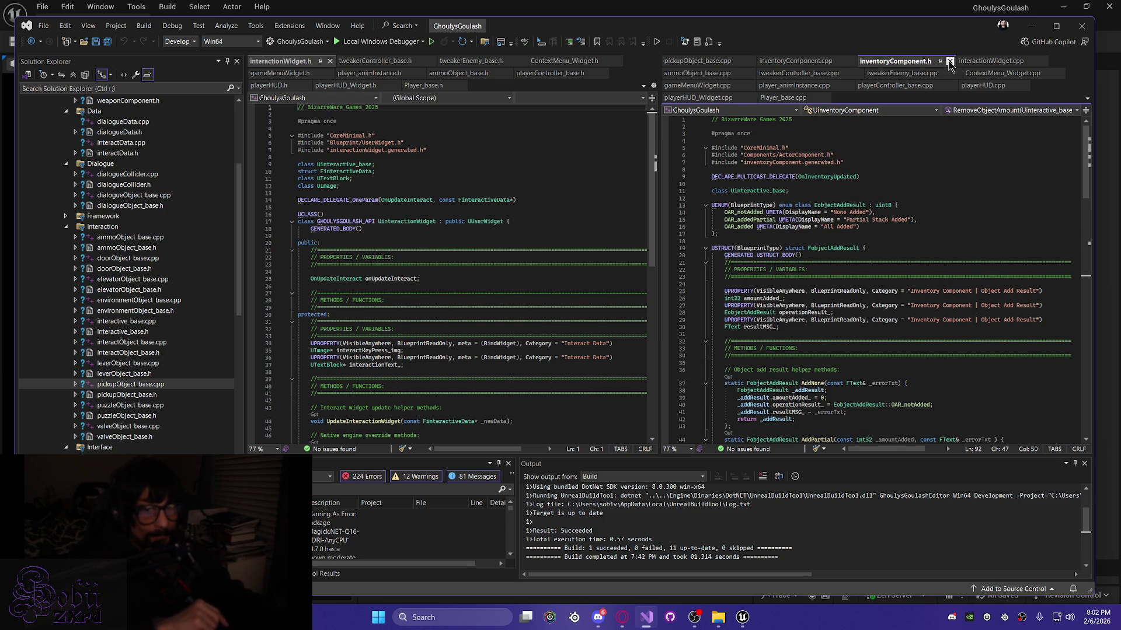
Step: Close the inventoryComponent, interactionWidget and pickupObject_base editor tabs
{"action": "left_click", "coordinate": [950, 61]}
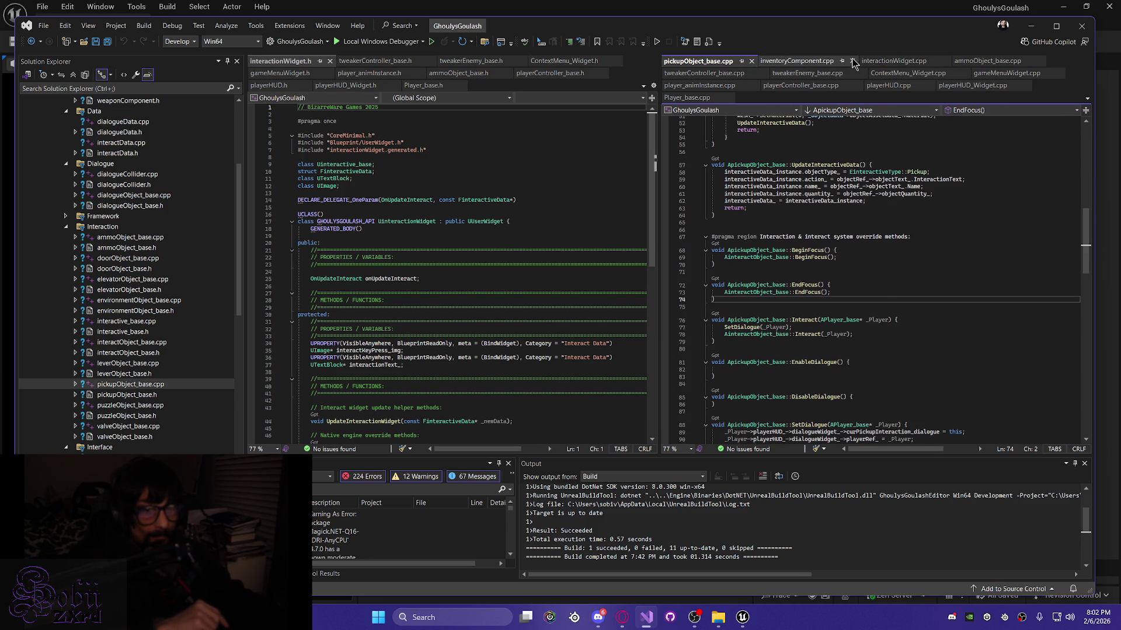
{"action": "left_click", "coordinate": [852, 60]}
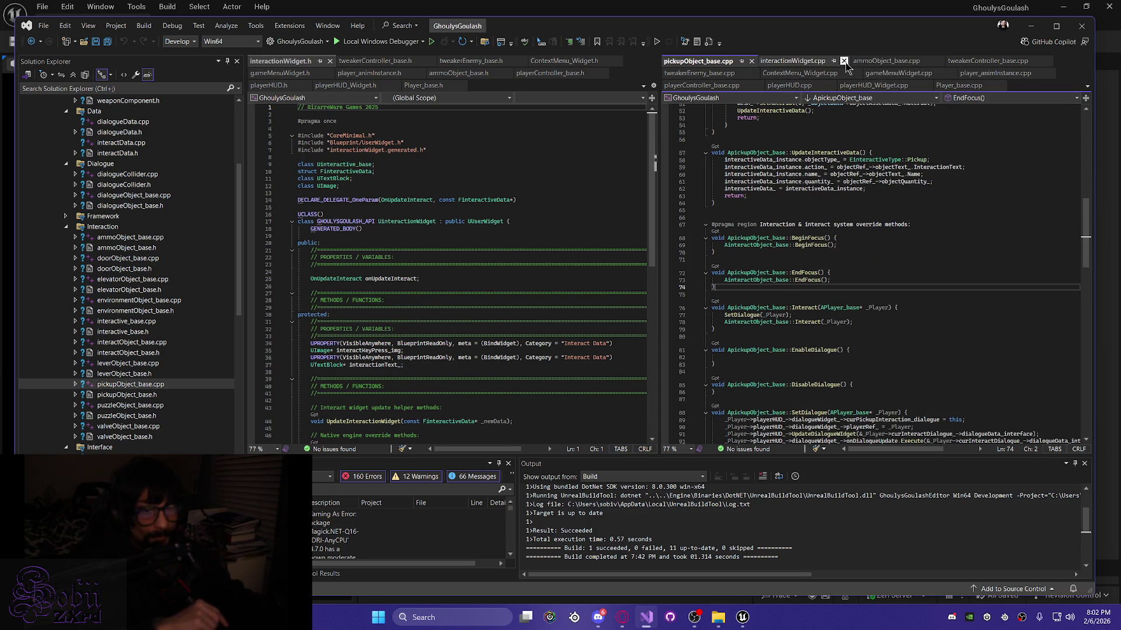
{"action": "left_click", "coordinate": [843, 62]}
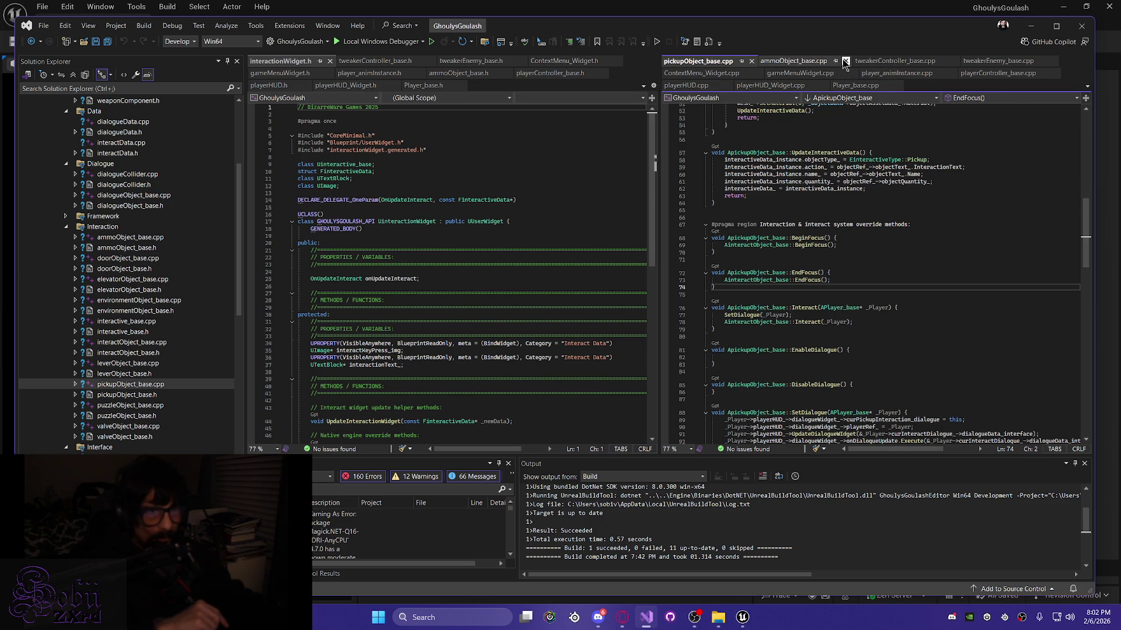
{"action": "left_click", "coordinate": [752, 61]}
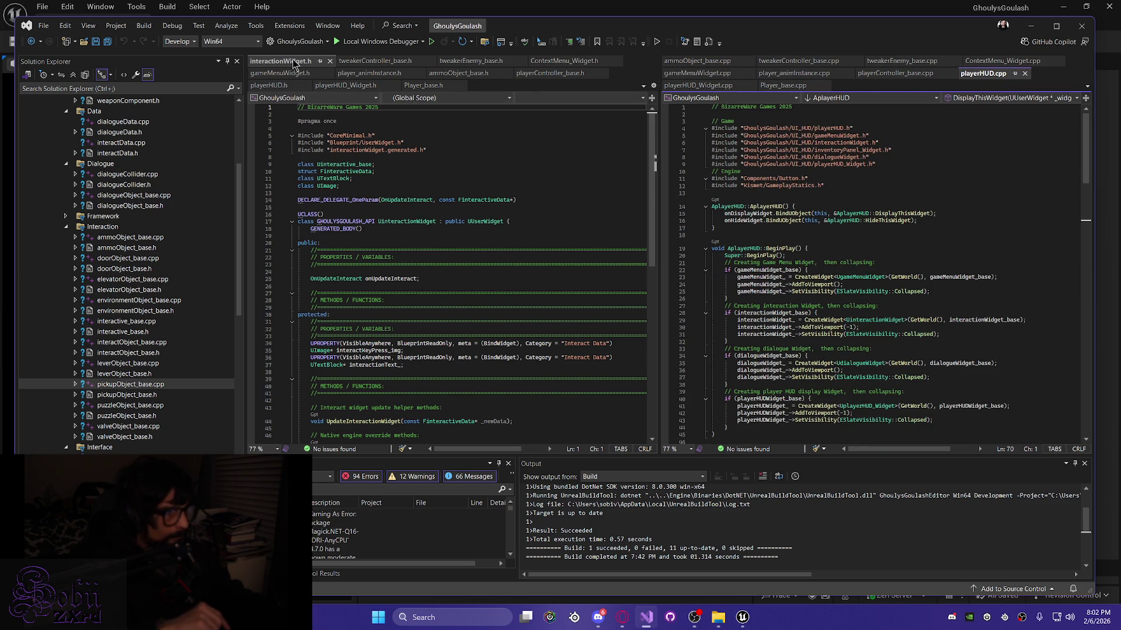
{"action": "left_click", "coordinate": [330, 61]}
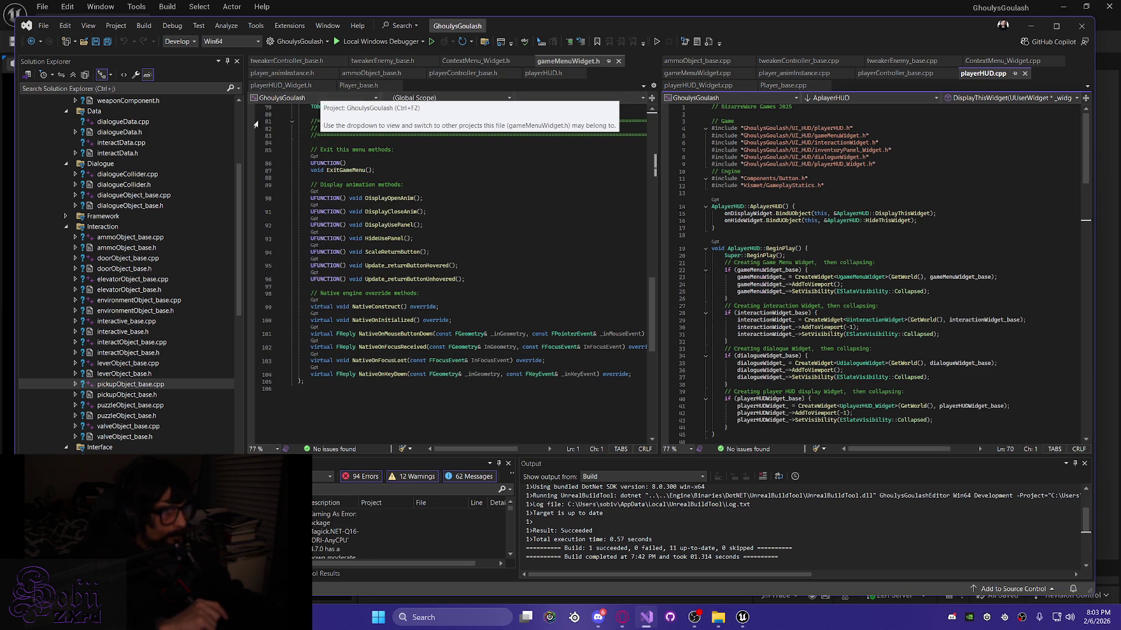
Step: Resize Solution Explorer and open ammoObject_base.cpp in the right editor
{"action": "left_click_drag", "start_coordinate": [245, 144], "coordinate": [35, 144]}
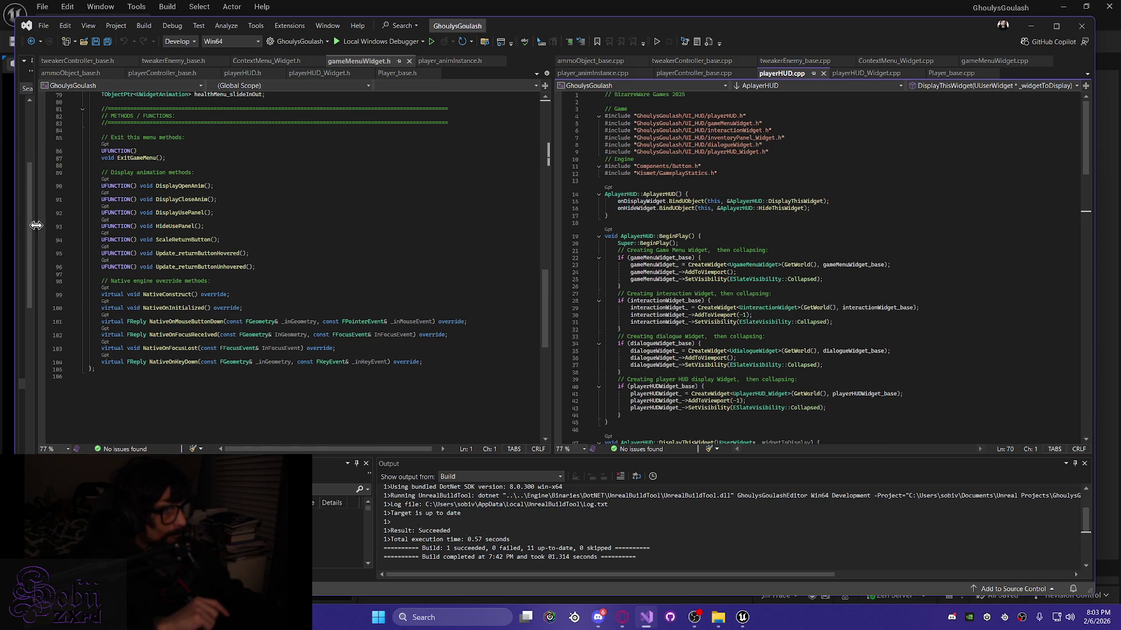
{"action": "left_click_drag", "start_coordinate": [289, 247], "coordinate": [279, 246]}
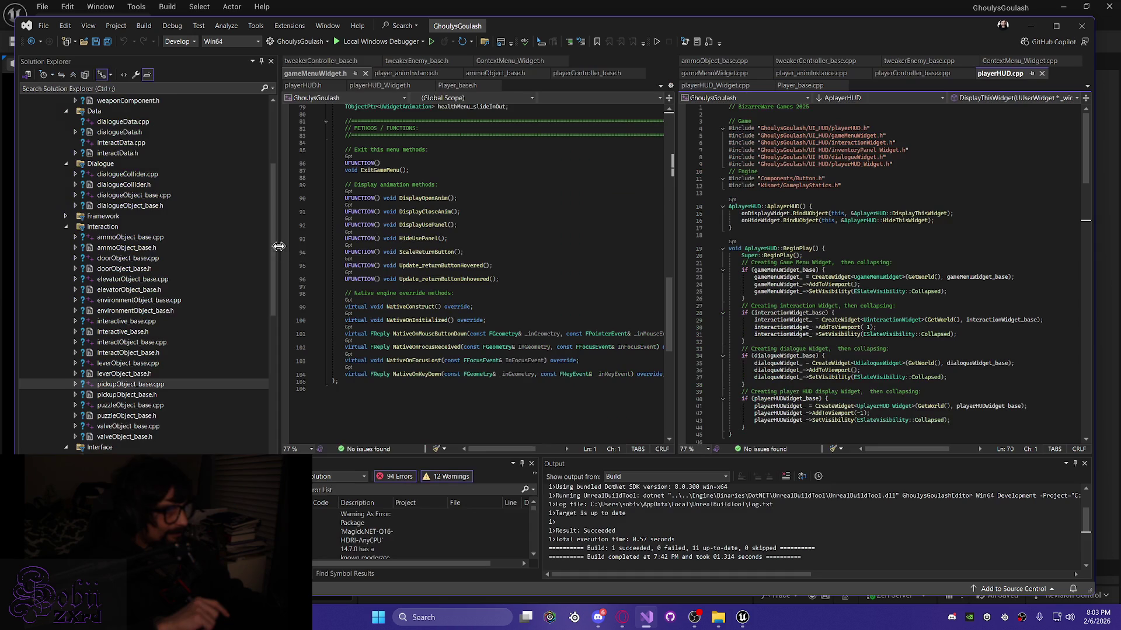
{"action": "double_click", "coordinate": [117, 238]}
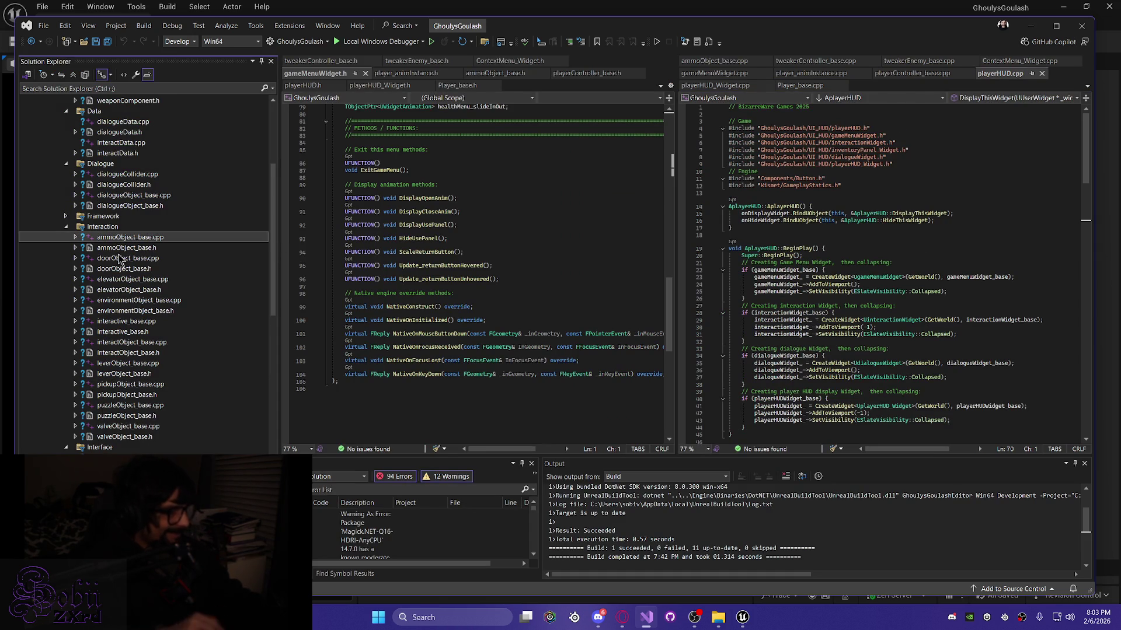
Step: Expand Framework, open ammoObject_base.h as the first tab, and collapse Solution Explorer
{"action": "left_click", "coordinate": [129, 437], "text": "shift"}
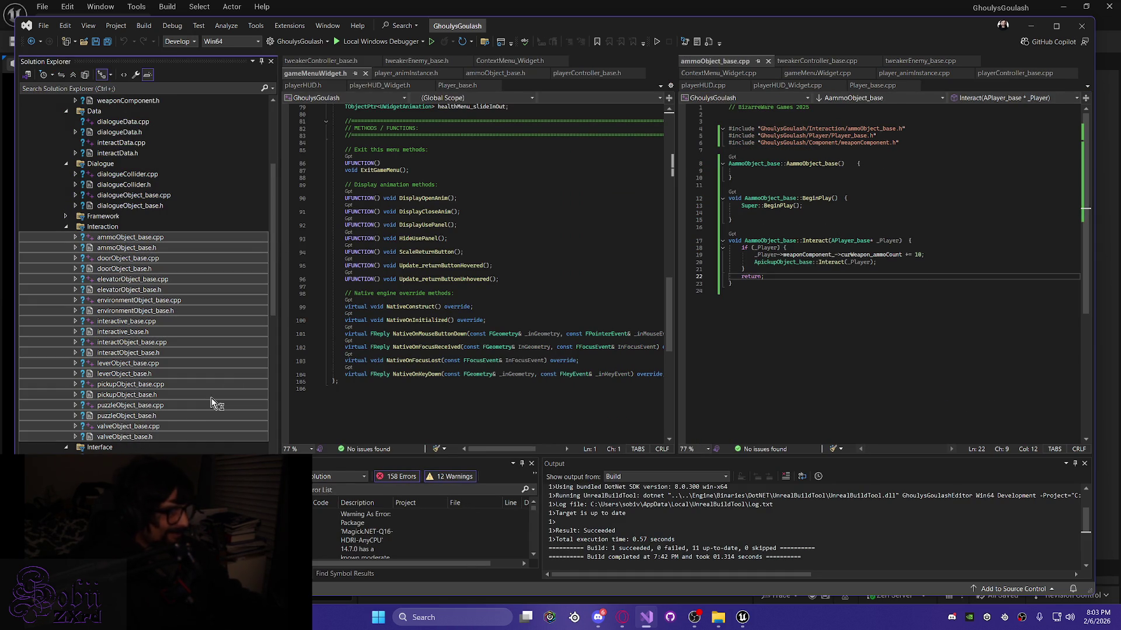
{"action": "left_click", "coordinate": [185, 220]}
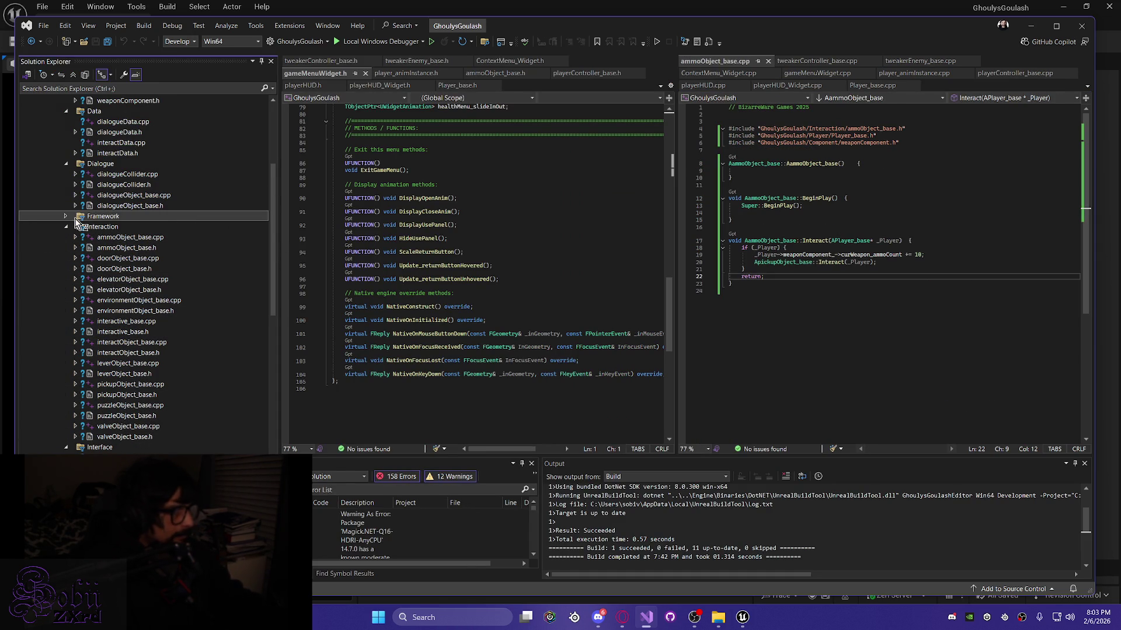
{"action": "left_click", "coordinate": [66, 216]}
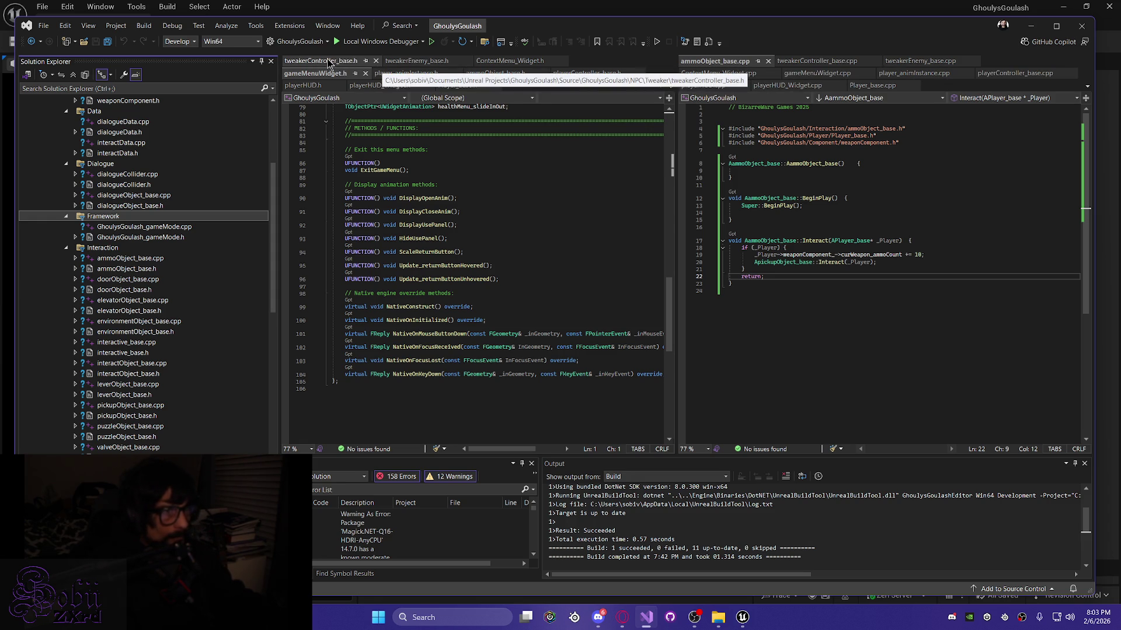
{"action": "left_click", "coordinate": [328, 62]}
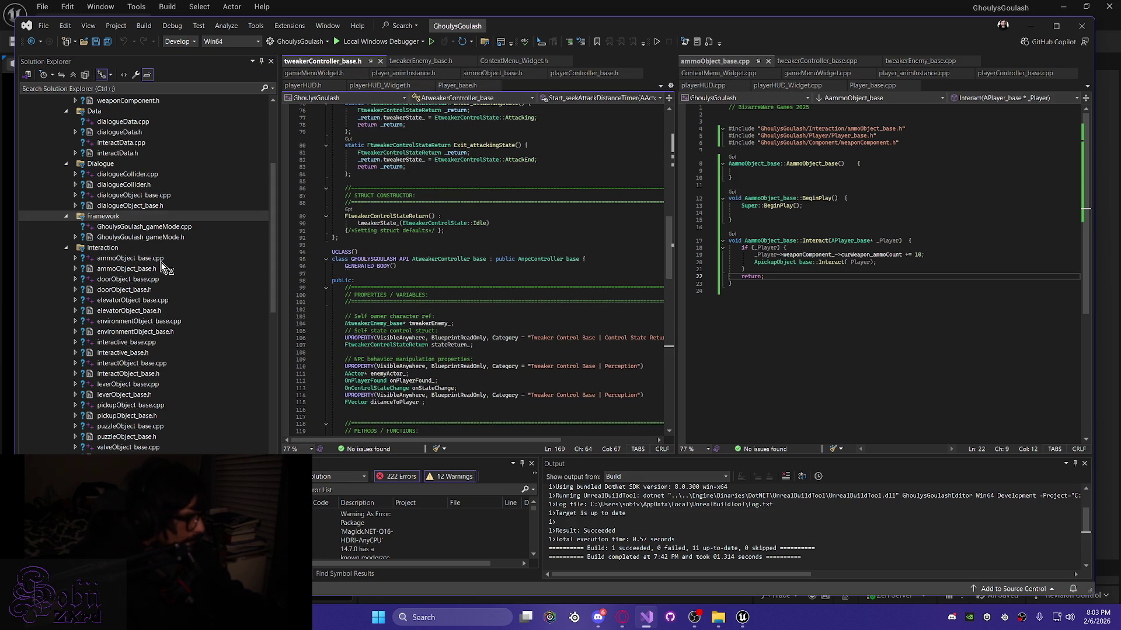
{"action": "double_click", "coordinate": [125, 268]}
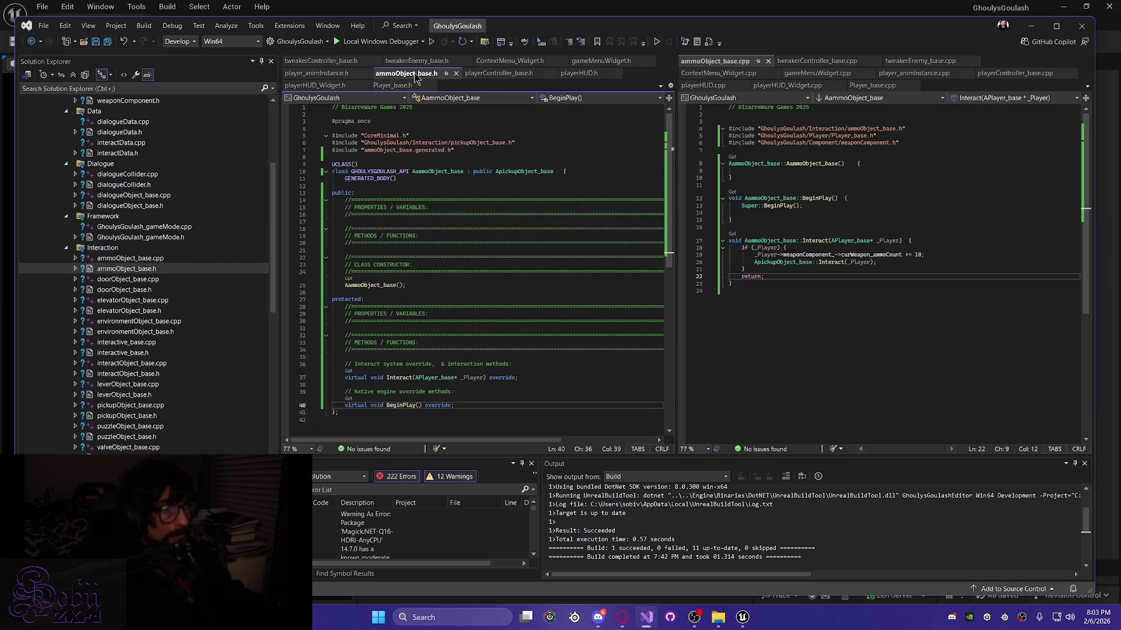
{"action": "left_click_drag", "start_coordinate": [395, 77], "coordinate": [339, 63]}
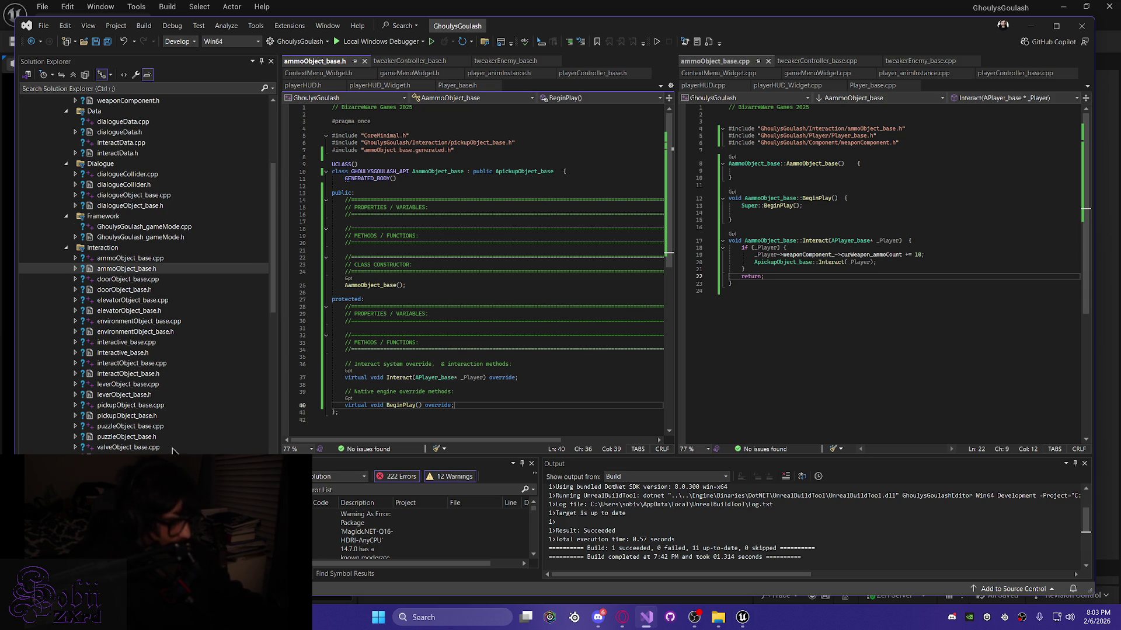
{"action": "scroll", "coordinate": [173, 450], "scroll_direction": "up", "scroll_amount": 6}
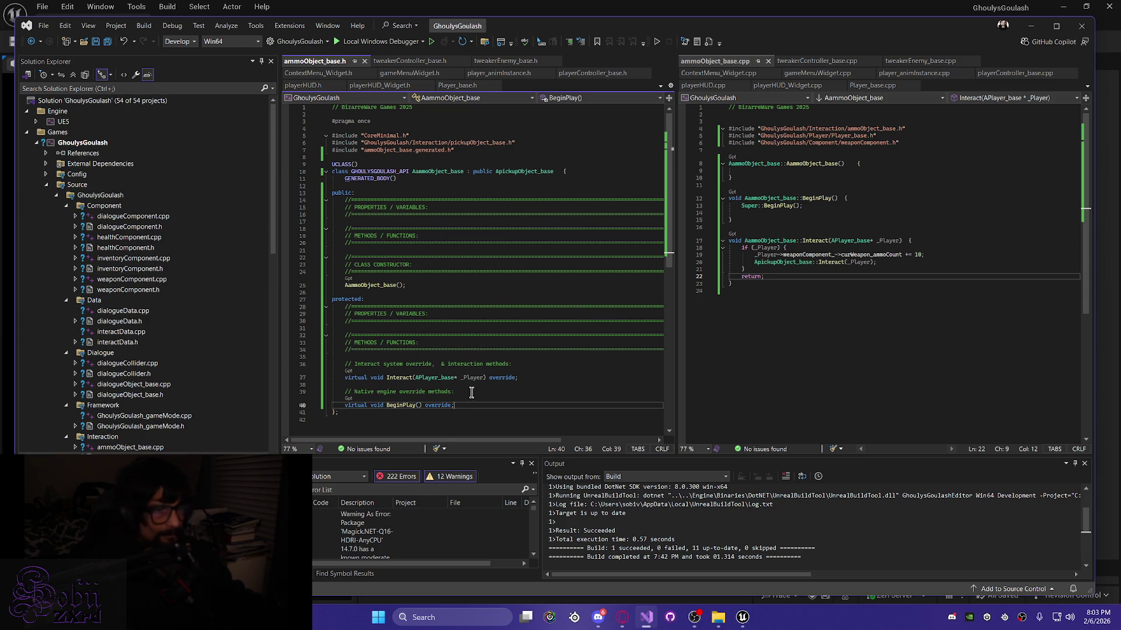
{"action": "left_click_drag", "start_coordinate": [280, 216], "coordinate": [35, 216]}
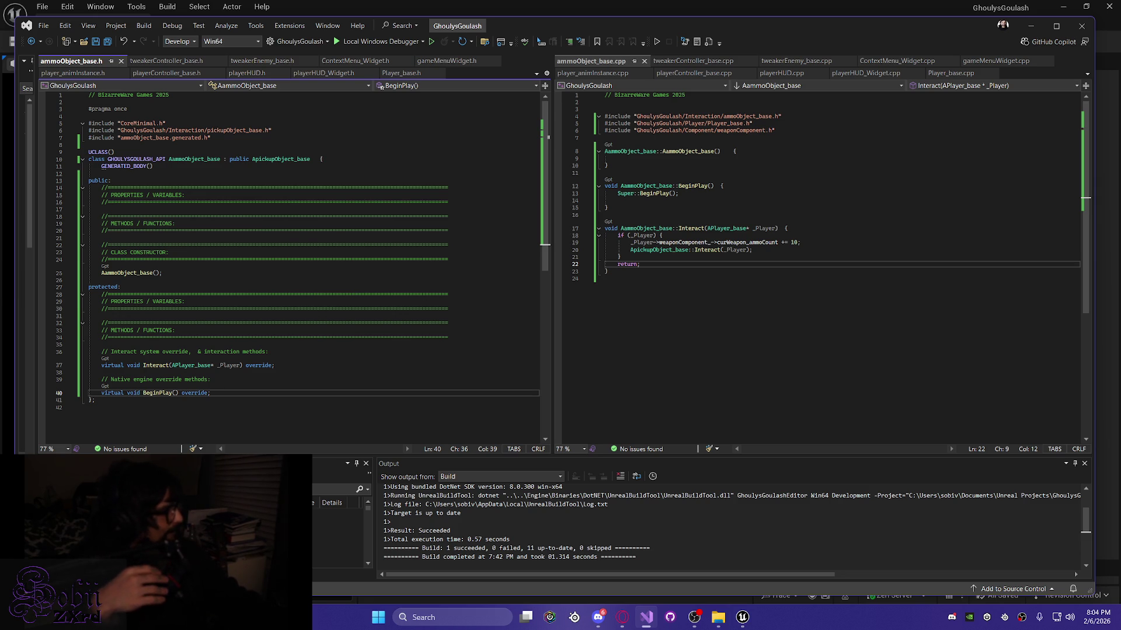
Step: Minimize Visual Studio and Unreal Editor, then bring up the shipping build's Windows folder window
{"action": "key", "text": "alt+Tab"}
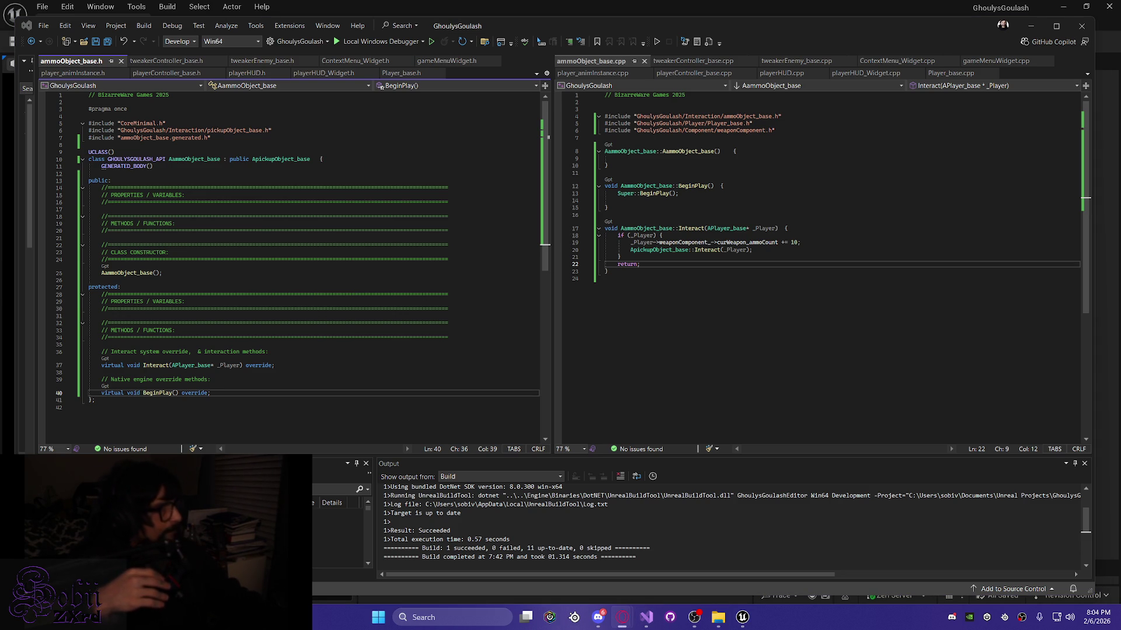
{"action": "left_click", "coordinate": [701, 262]}
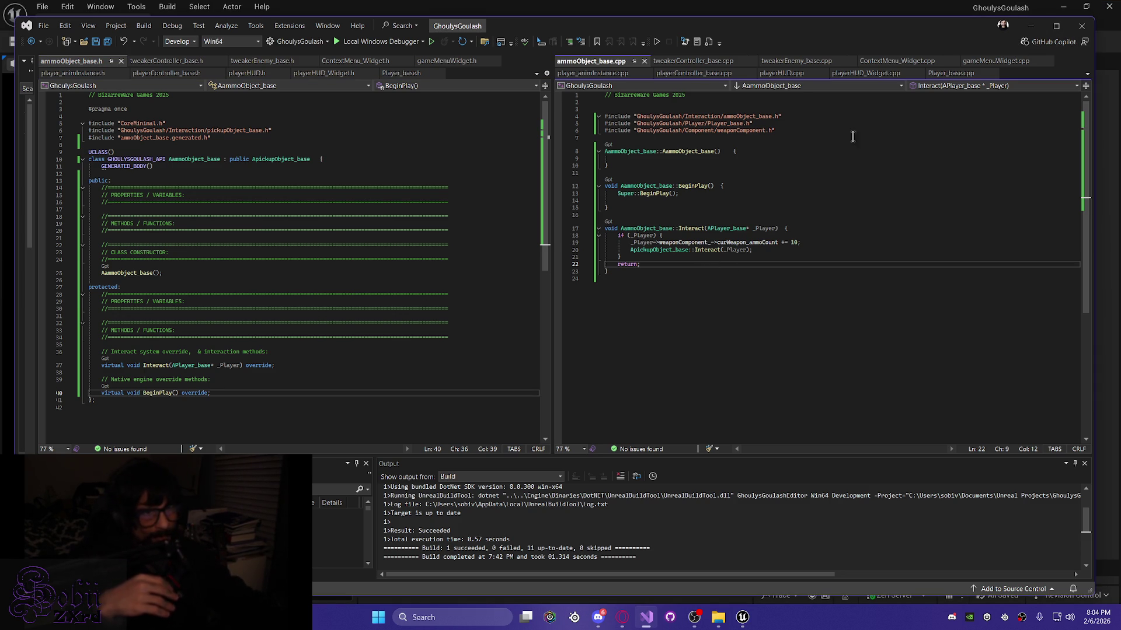
{"action": "left_click", "coordinate": [1031, 26]}
{"action": "left_click_drag", "start_coordinate": [375, 392], "coordinate": [345, 396]}
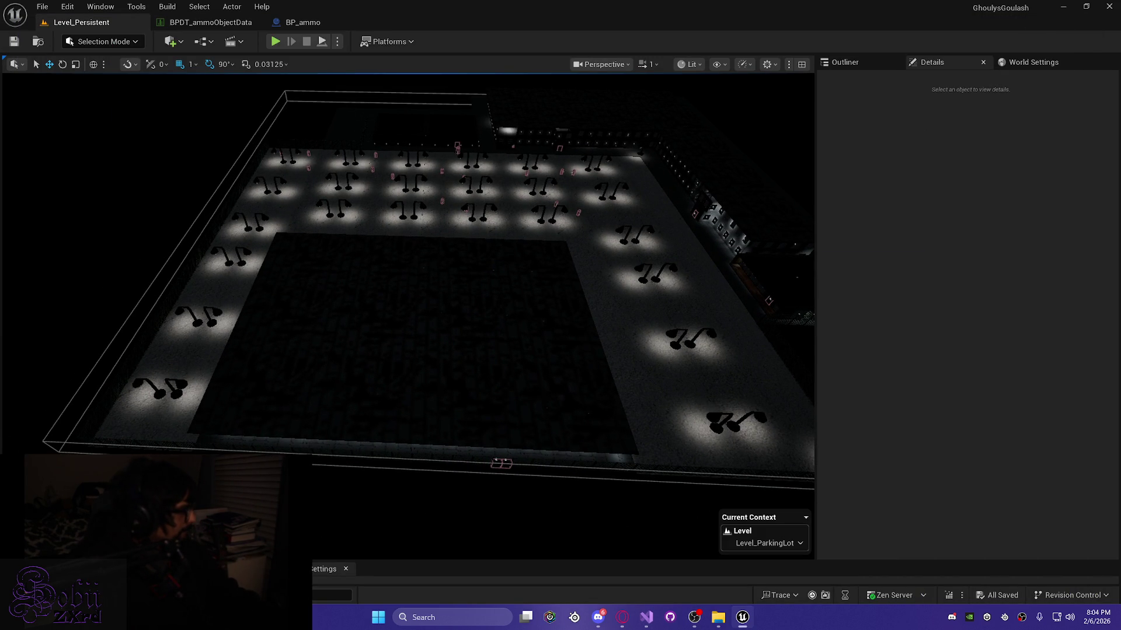
{"action": "left_click", "coordinate": [743, 617]}
{"action": "mouse_move", "coordinate": [717, 617]}
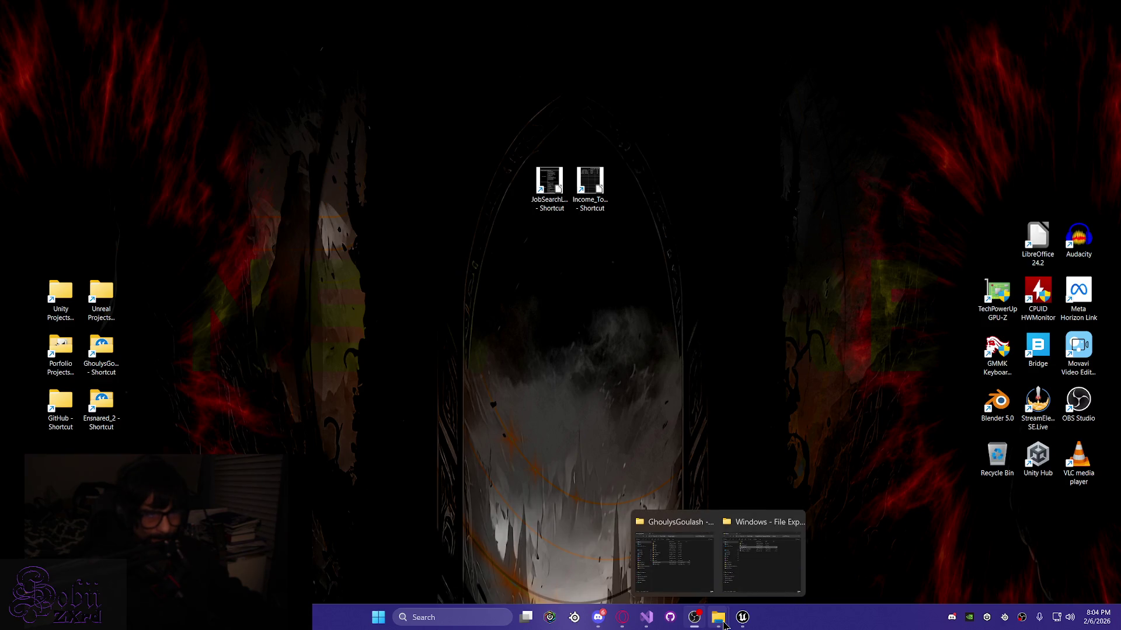
{"action": "left_click", "coordinate": [751, 533]}
{"action": "left_click", "coordinate": [880, 48]}
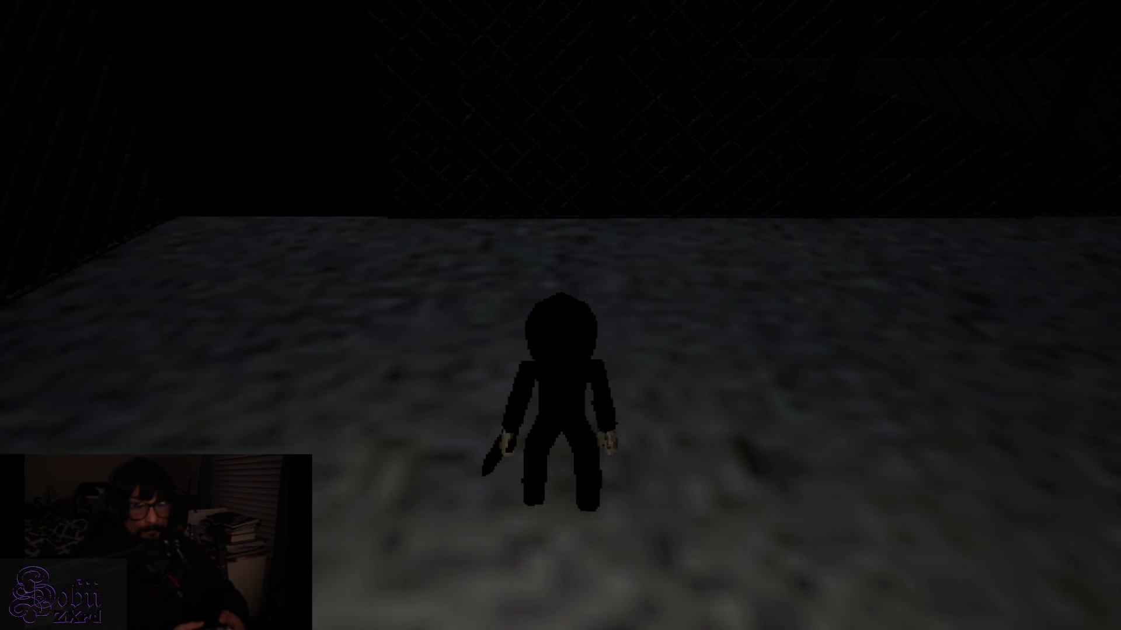
Step: Run the character past the pillars, across the street and toward the building wall
{"action": "key", "text": "w"}
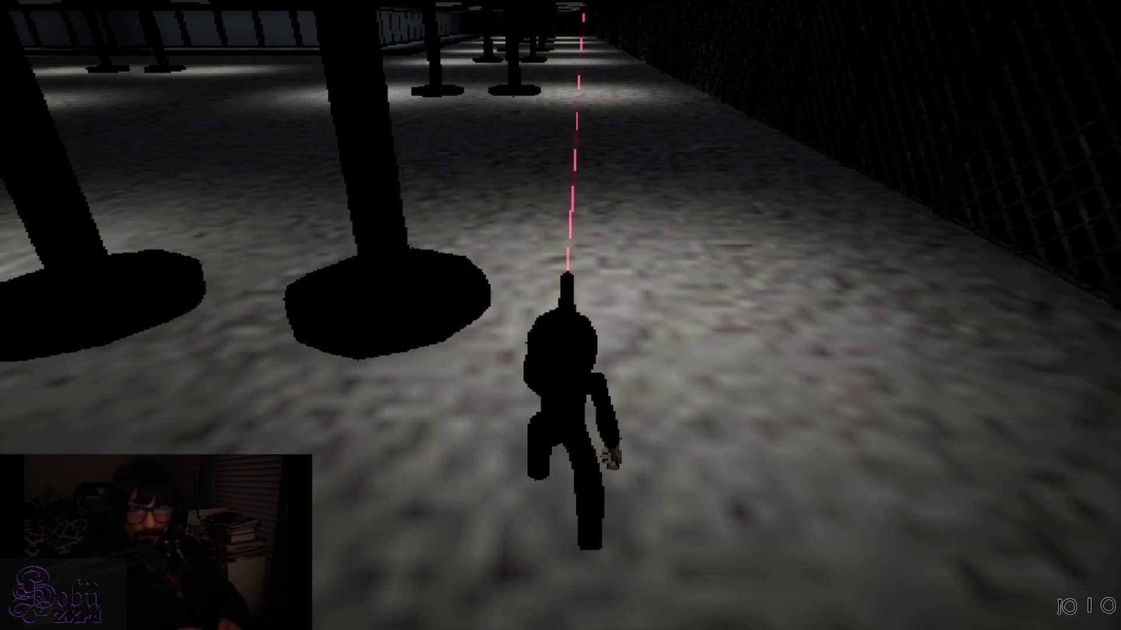
{"action": "key", "text": "s"}
{"action": "key", "text": "w"}
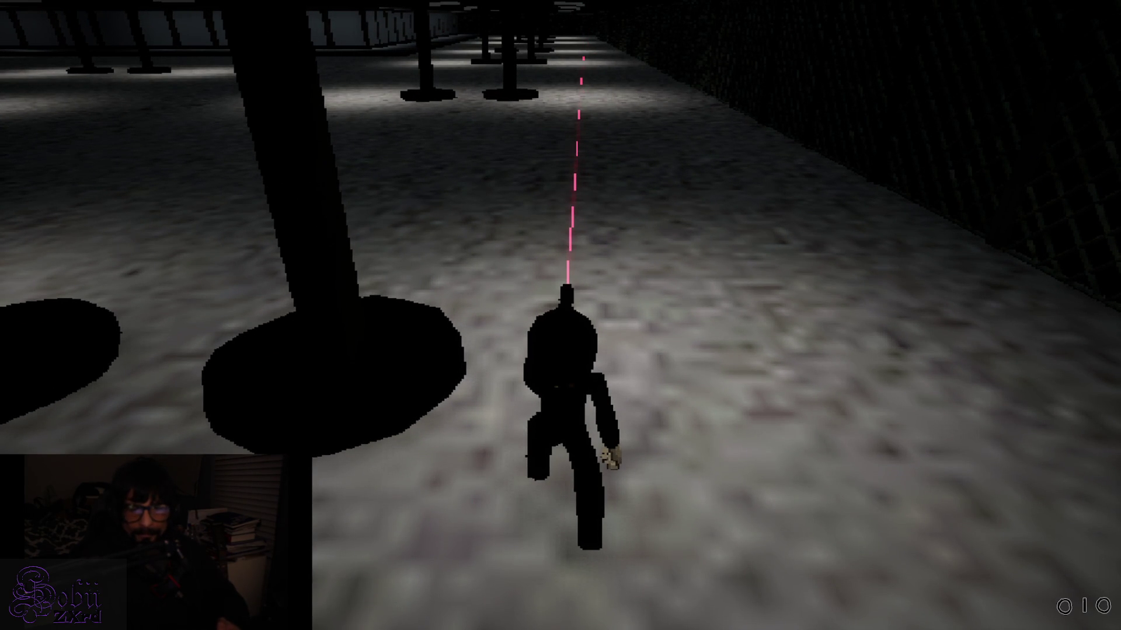
{"action": "key", "text": "a"}
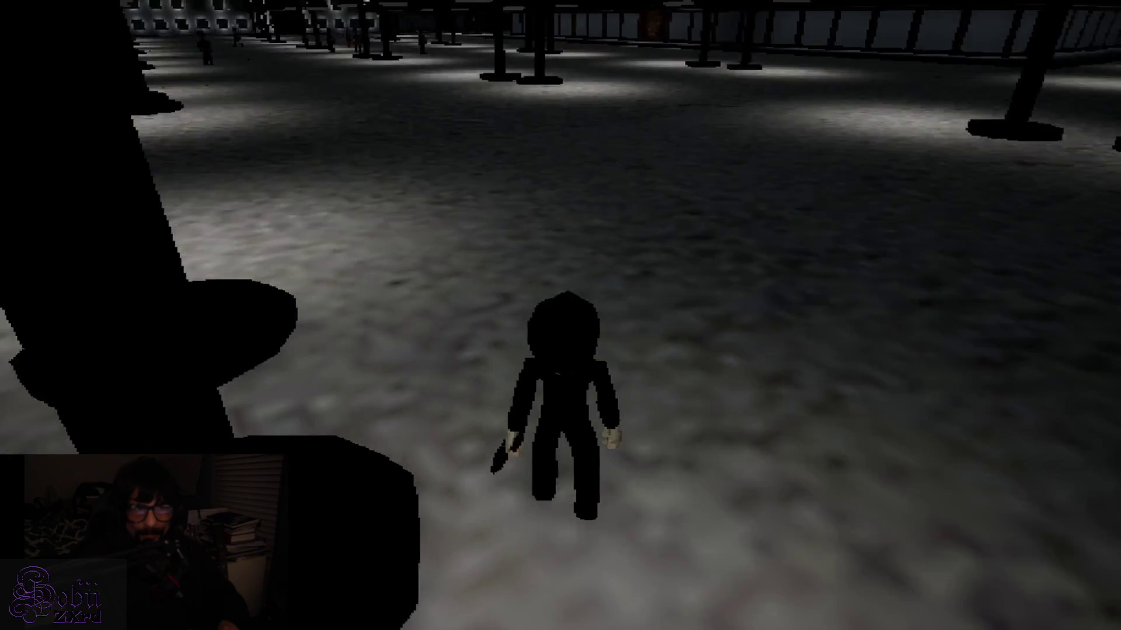
{"action": "key", "text": "w"}
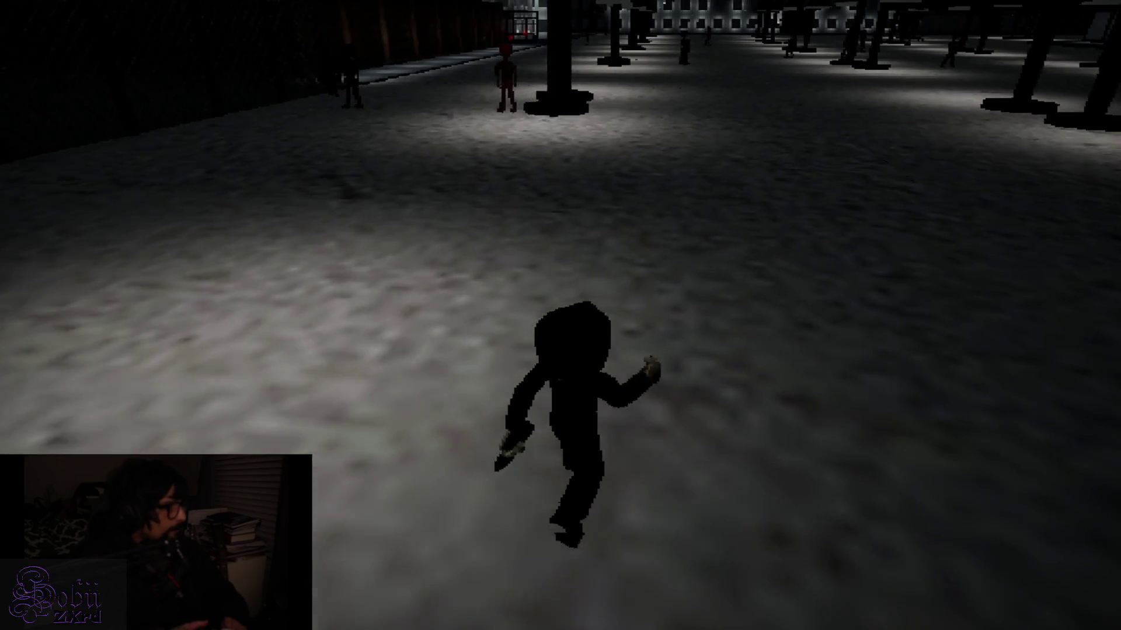
{"action": "key", "text": "a"}
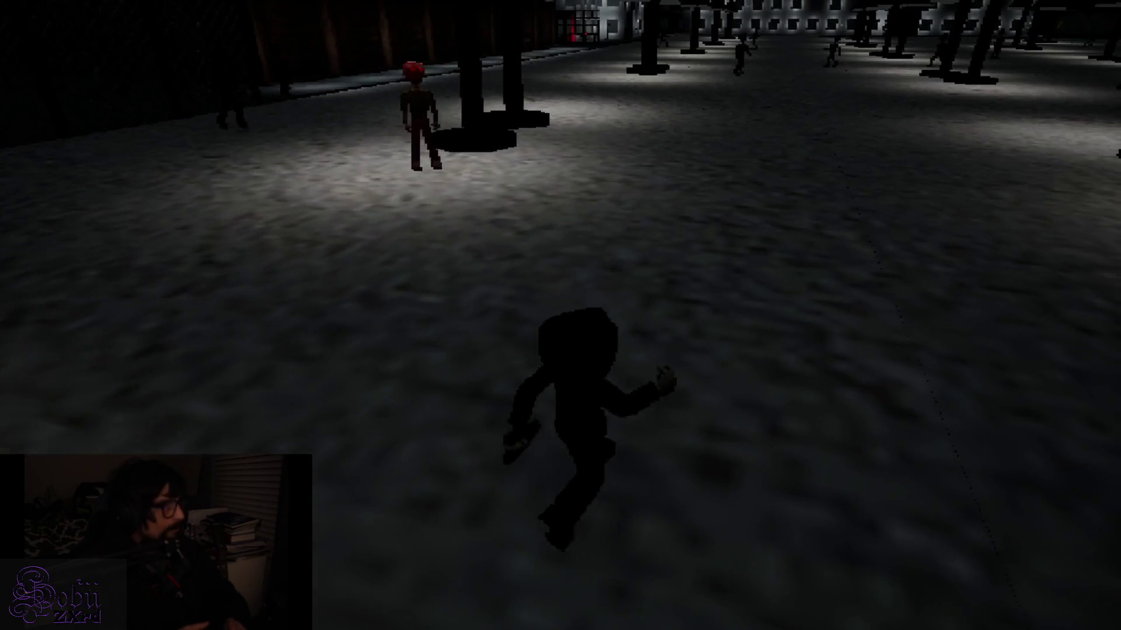
{"action": "key", "text": "w"}
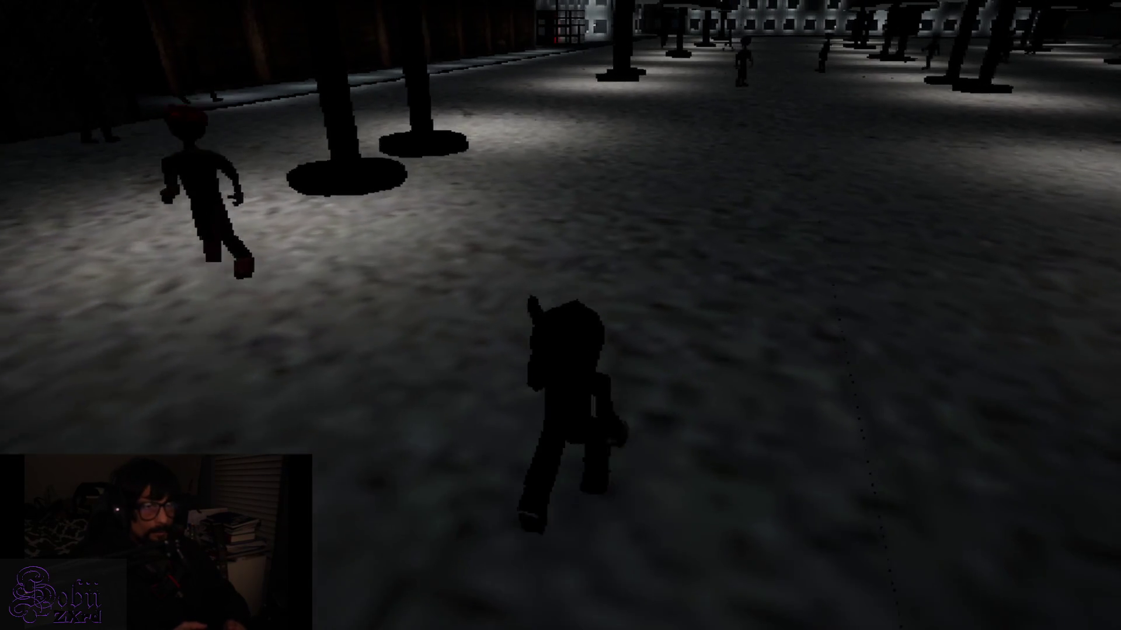
{"action": "key", "text": "a"}
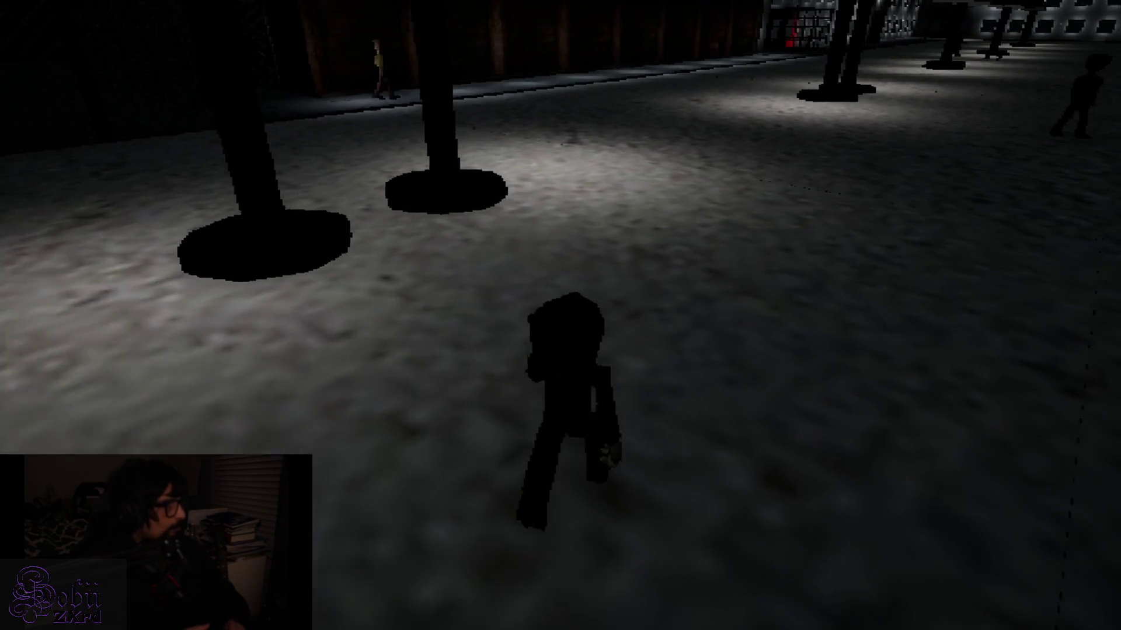
{"action": "key", "text": "w"}
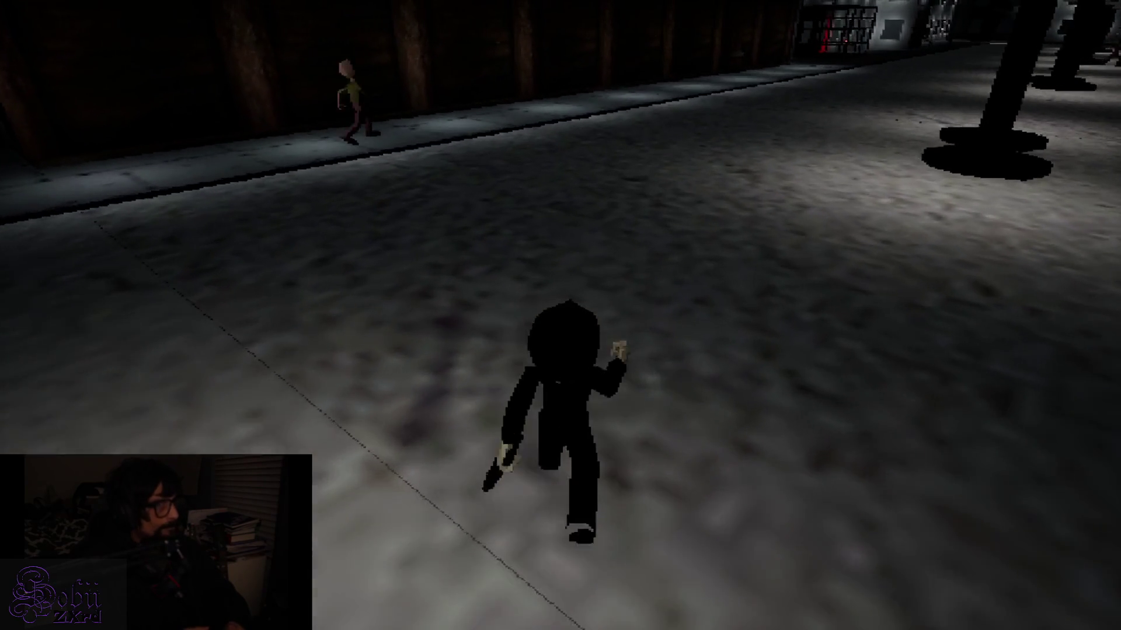
{"action": "key", "text": "d"}
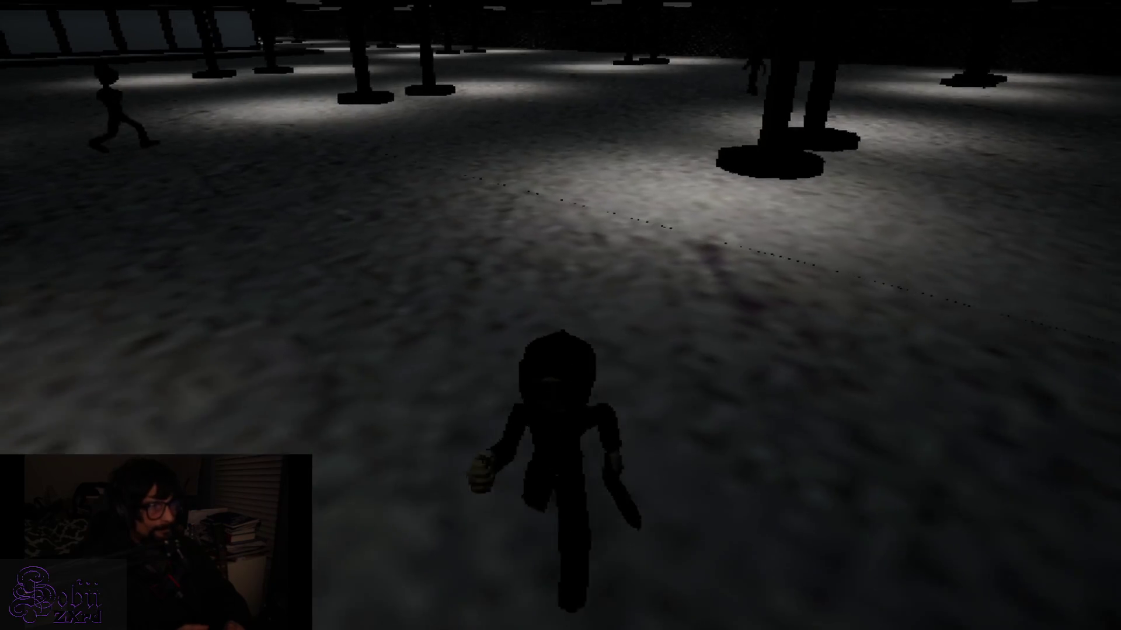
{"action": "key", "text": "w"}
{"action": "key", "text": "w"}
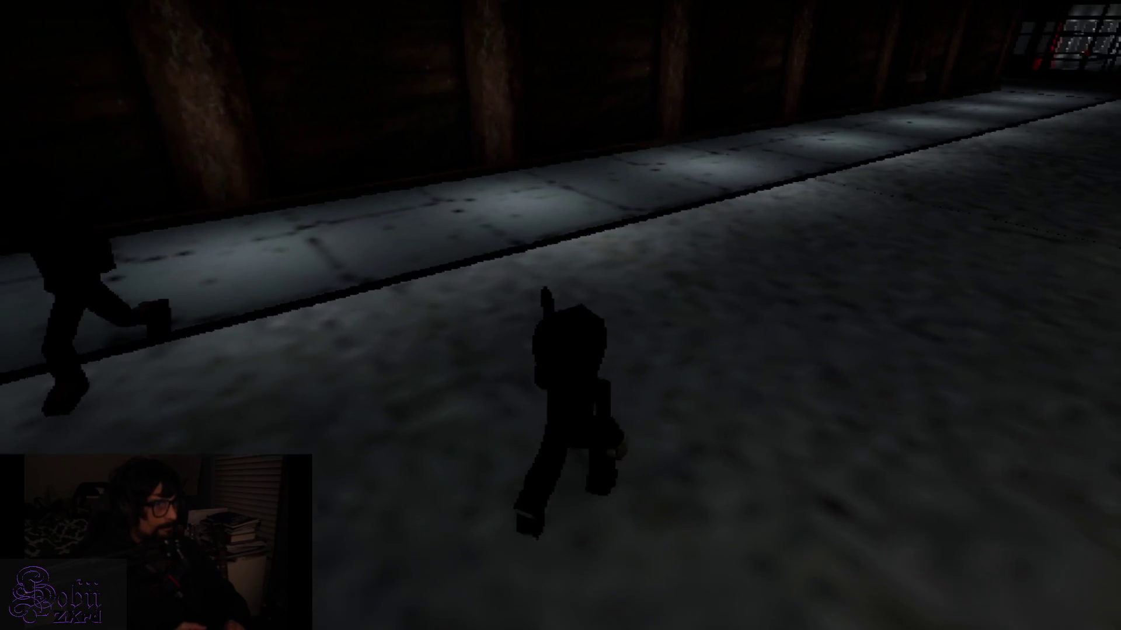
Step: Walk along the wall-side walkway, through the door and up to the cyan item
{"action": "key", "text": "a"}
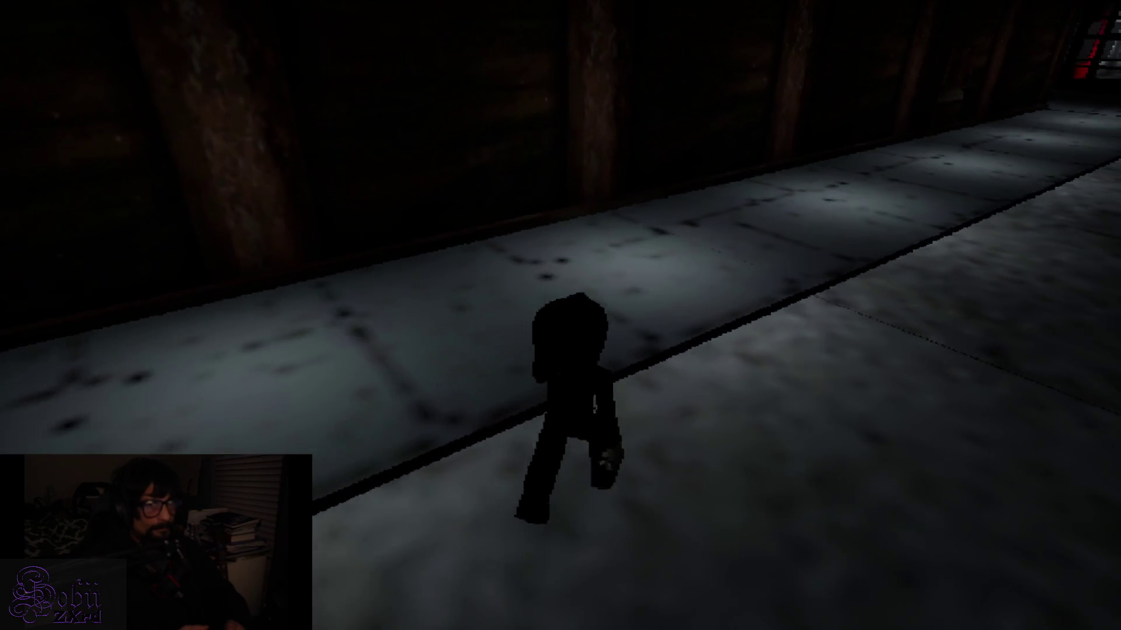
{"action": "key", "text": "w"}
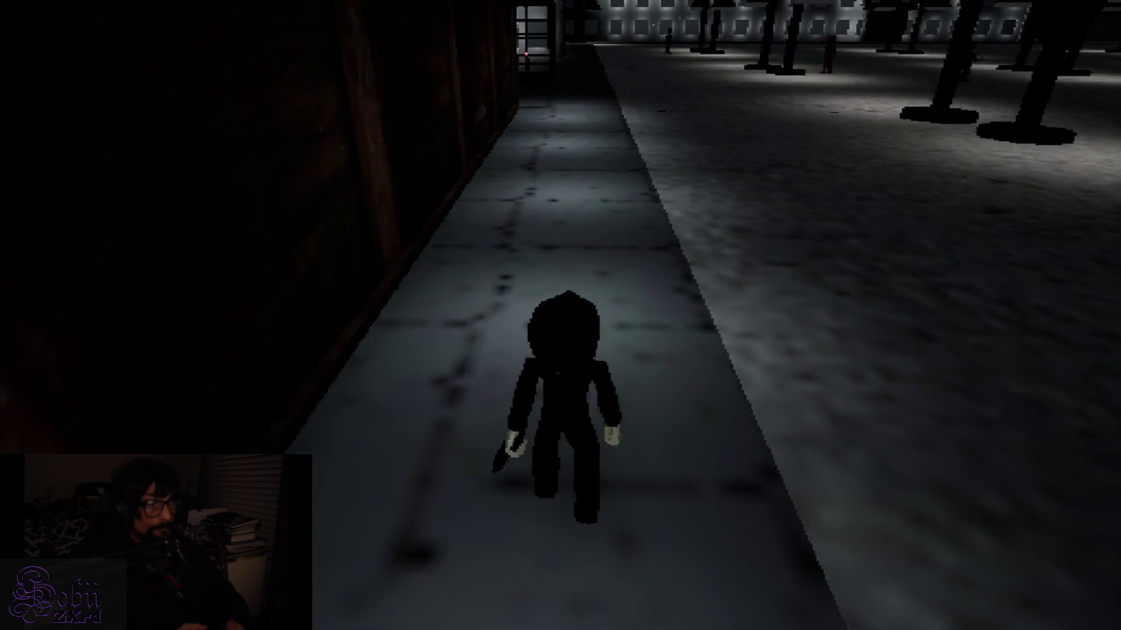
{"action": "key", "text": "w"}
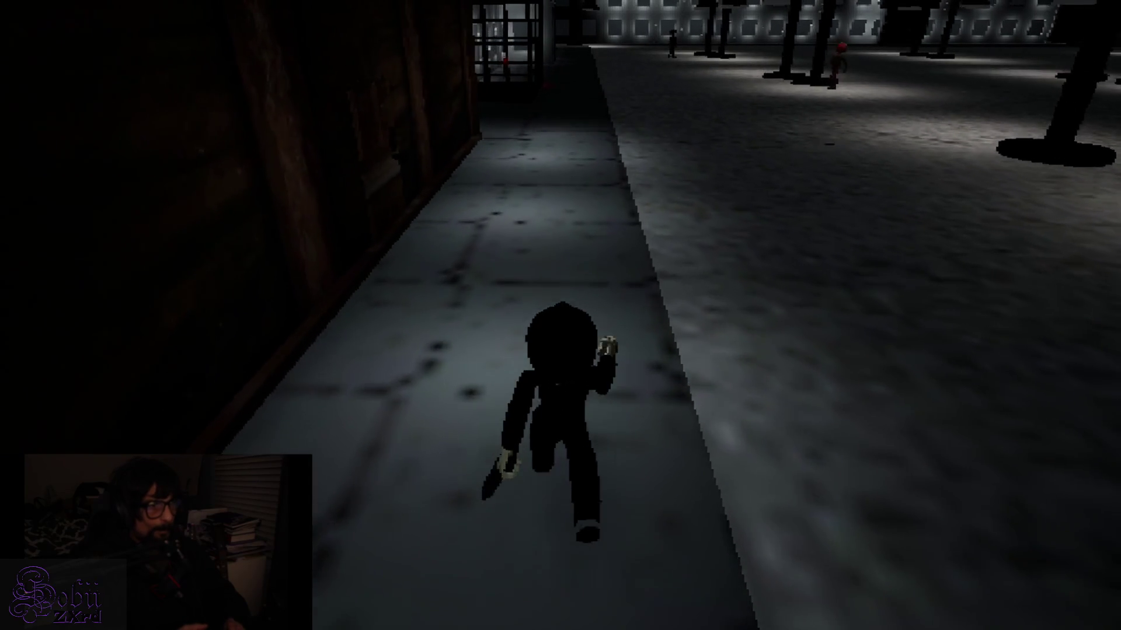
{"action": "key", "text": "w"}
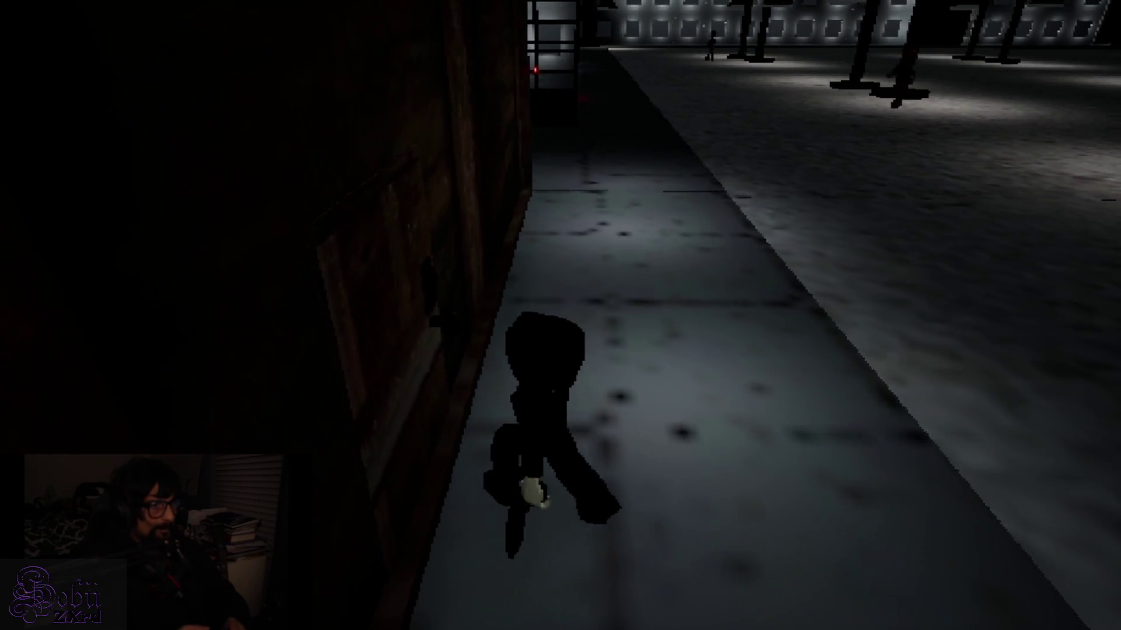
{"action": "key", "text": "w"}
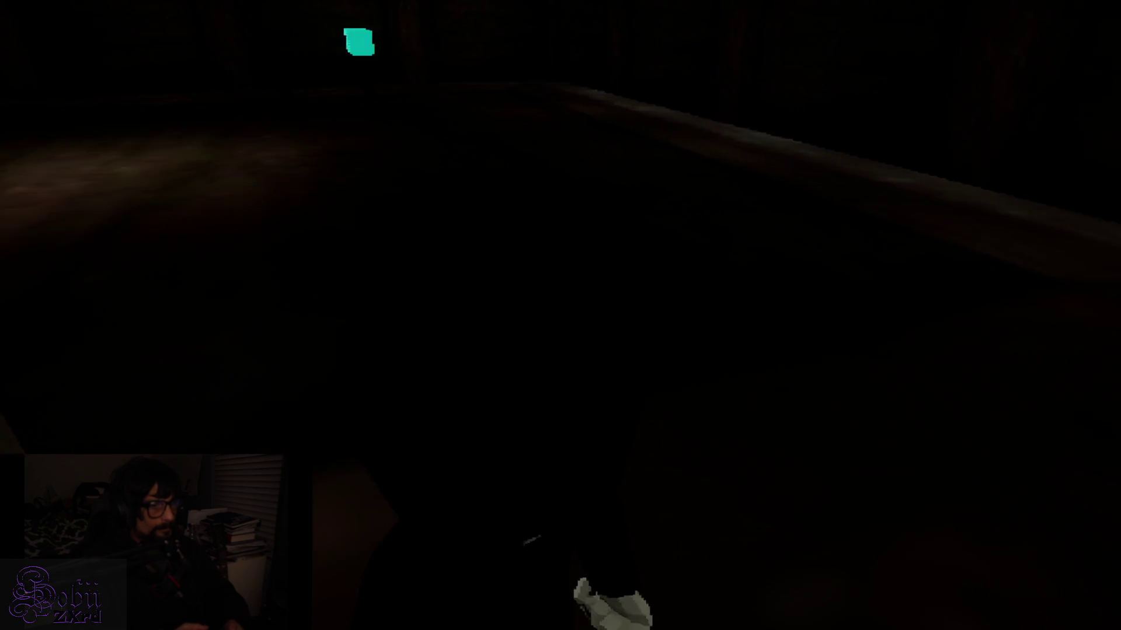
{"action": "key", "text": "w"}
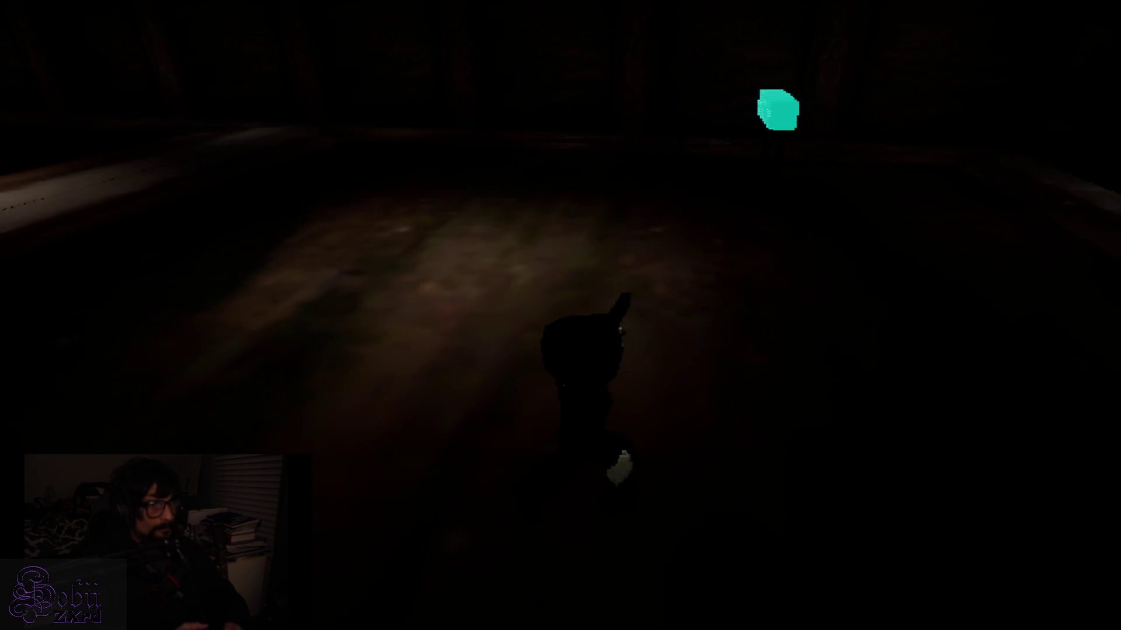
{"action": "key", "text": "w"}
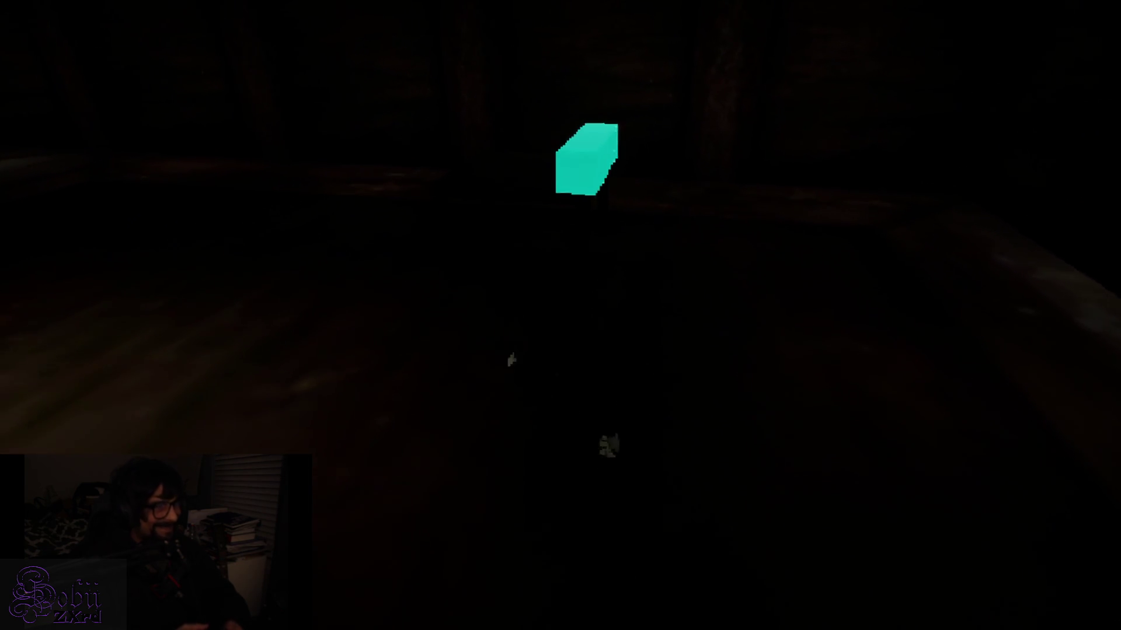
{"action": "key", "text": "w"}
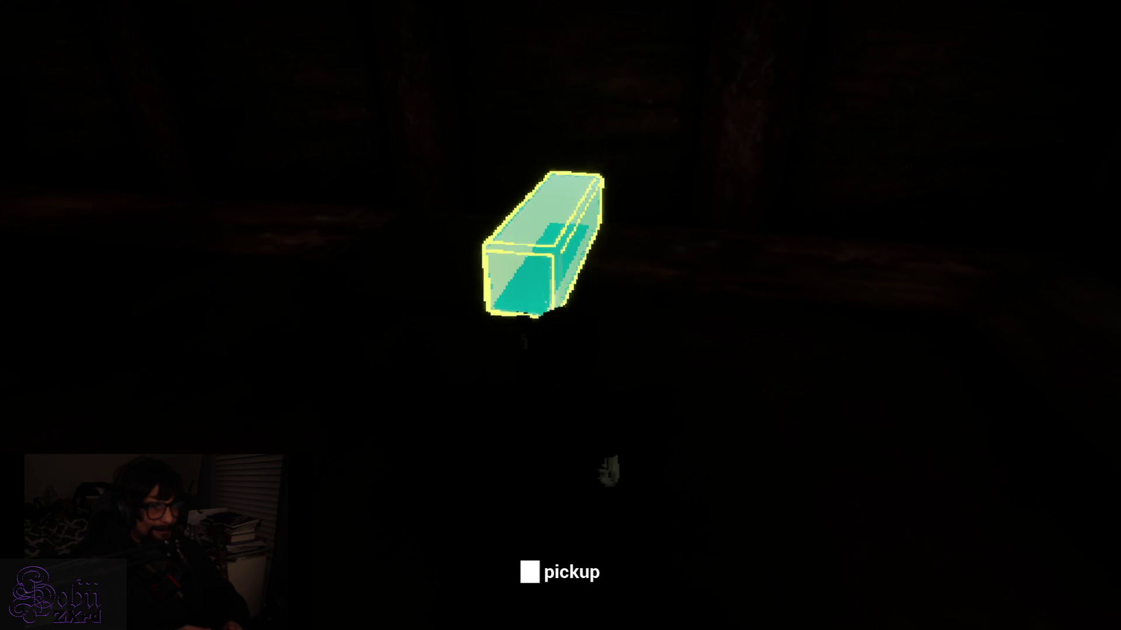
Step: Pick up the cyan ammo item and confirm it appears in the inventory
{"action": "key", "text": "e"}
{"action": "left_click", "coordinate": [480, 285]}
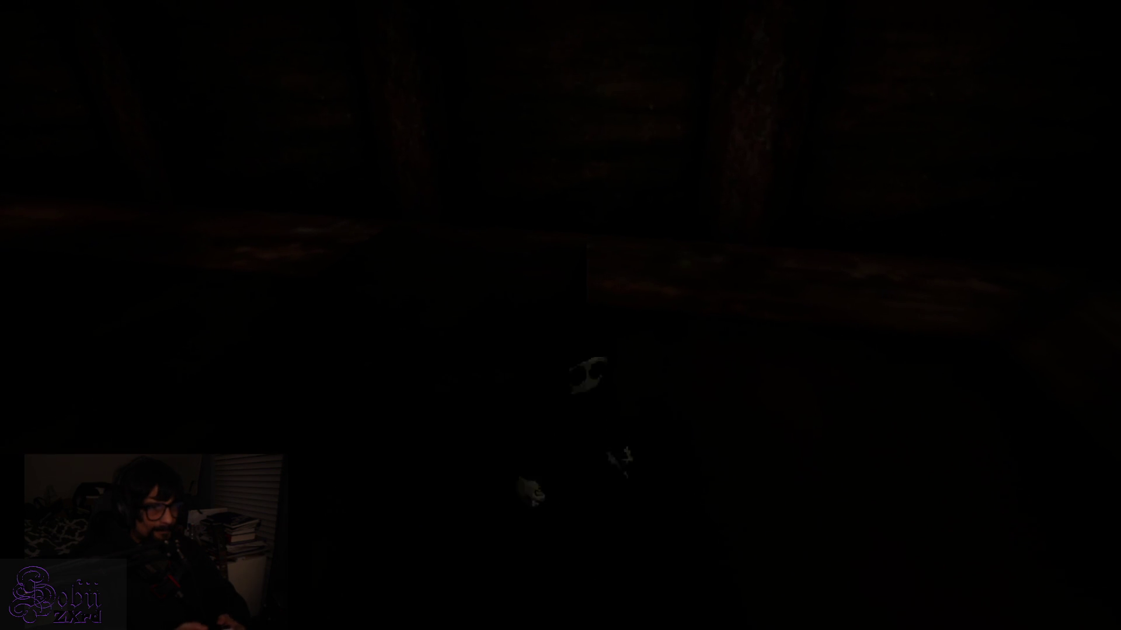
{"action": "key", "text": "Tab"}
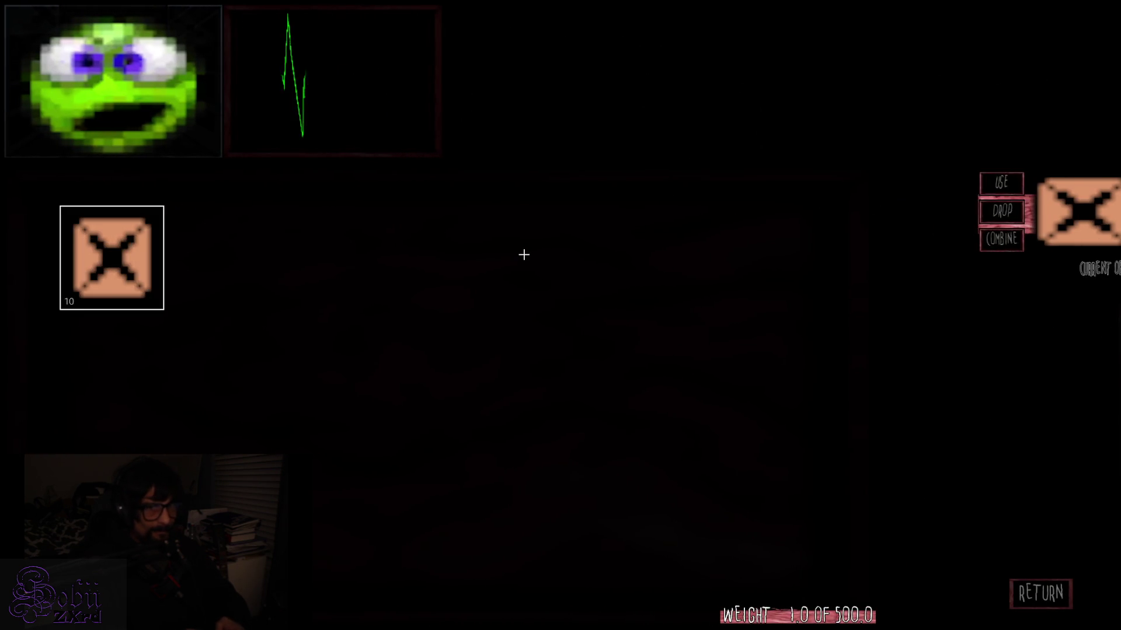
{"action": "key", "text": "Tab"}
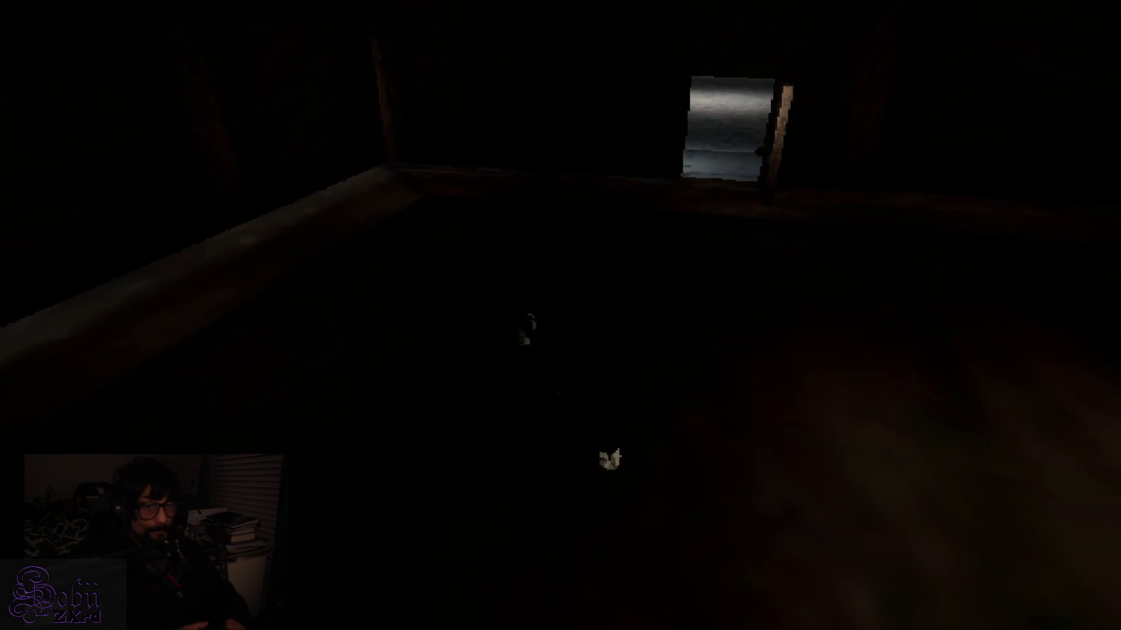
Step: Leave through the lit doorway, follow the gallery walkway past the lit frames, and open the end door
{"action": "key", "text": "w"}
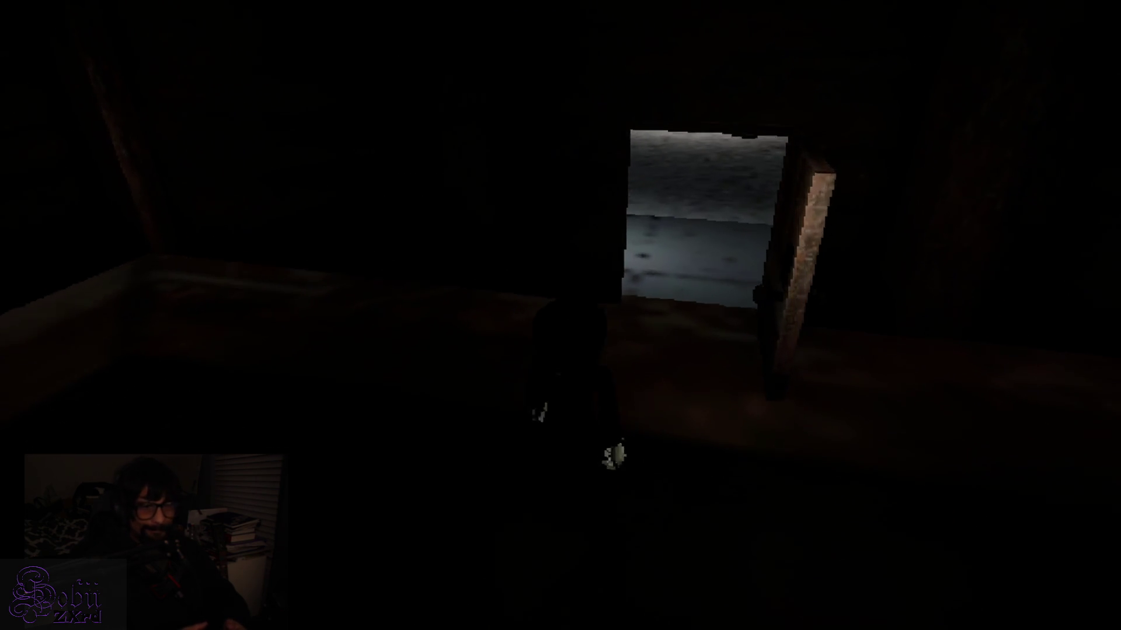
{"action": "key", "text": "w"}
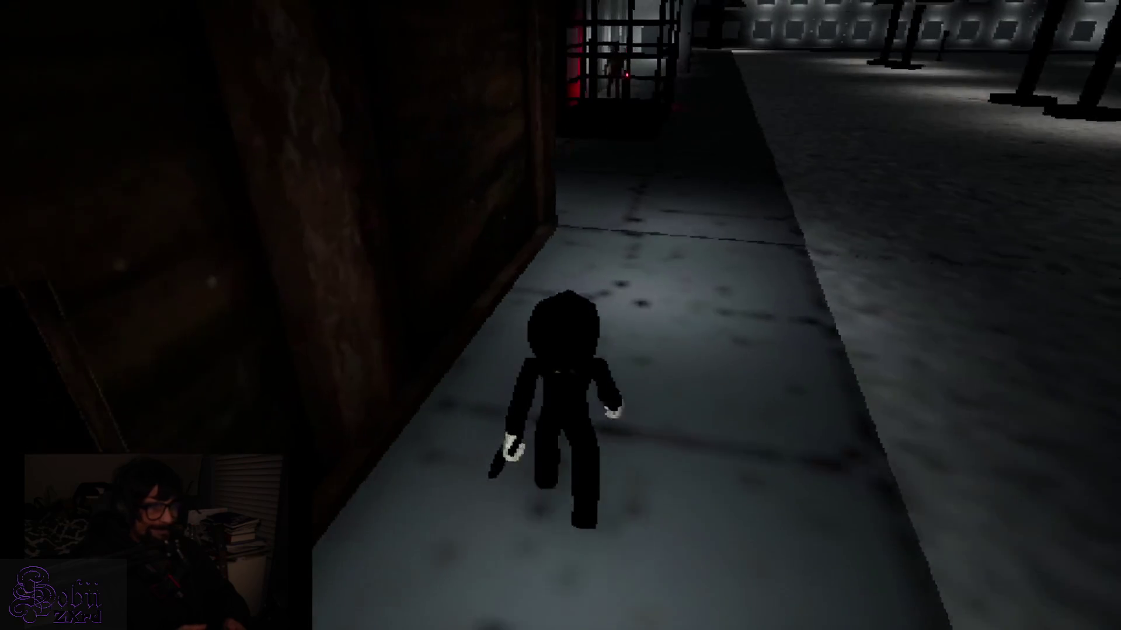
{"action": "key", "text": "w"}
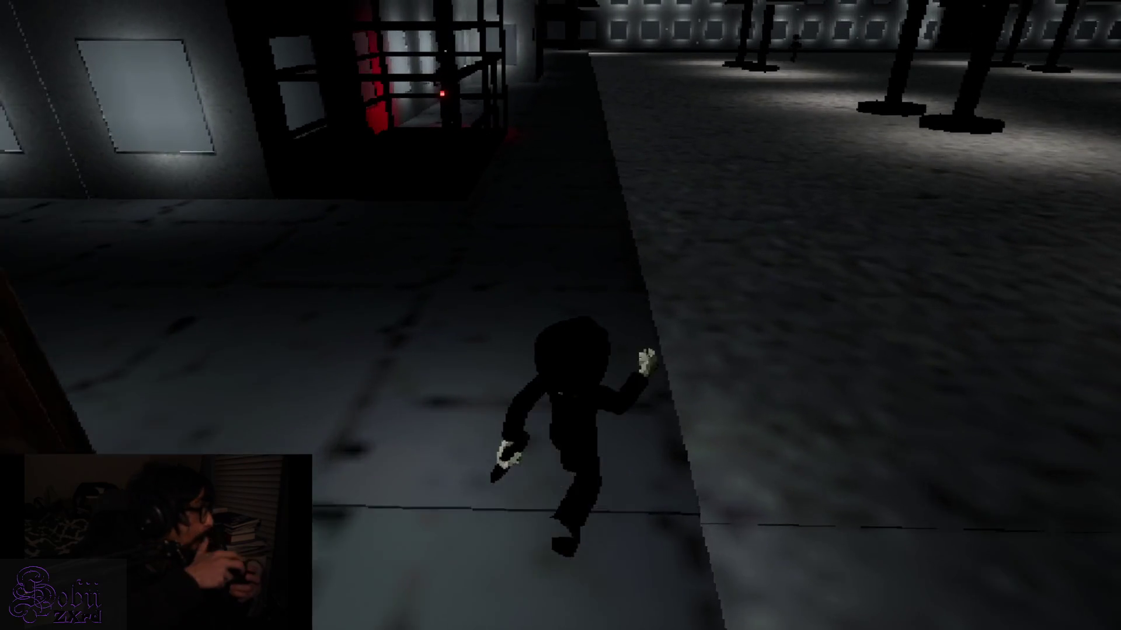
{"action": "key", "text": "w"}
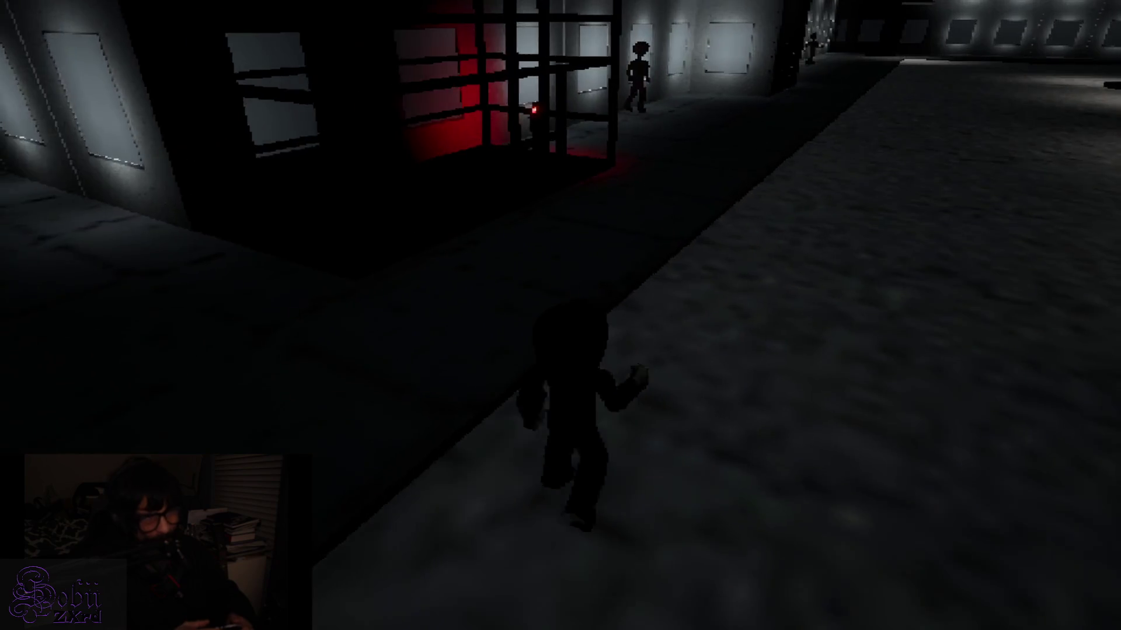
{"action": "key", "text": "w"}
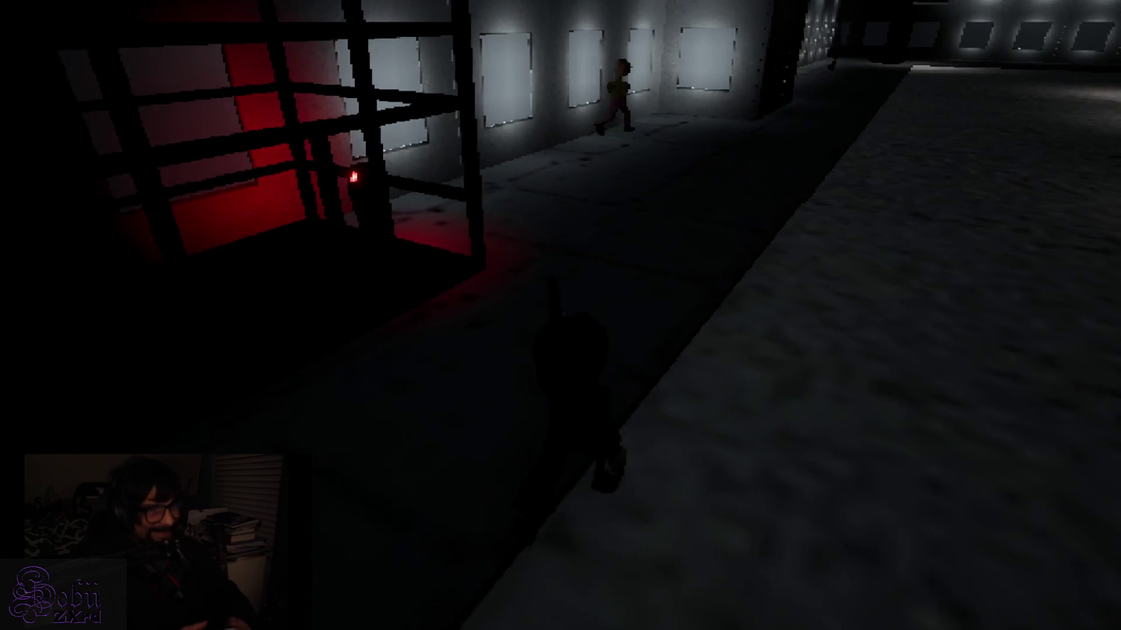
{"action": "key", "text": "w"}
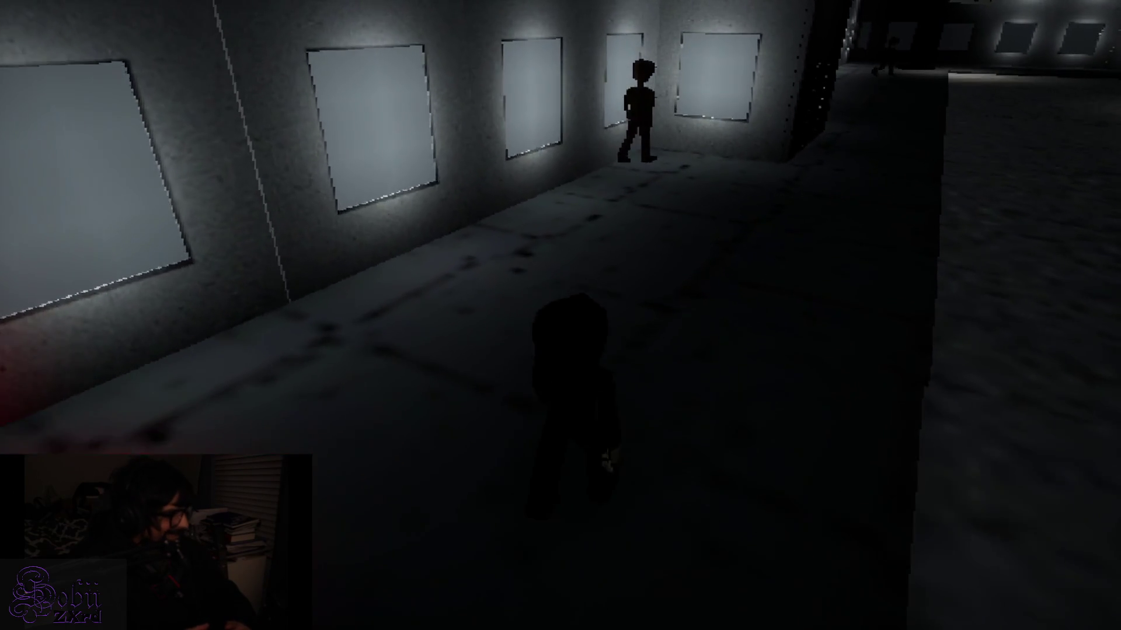
{"action": "key", "text": "w"}
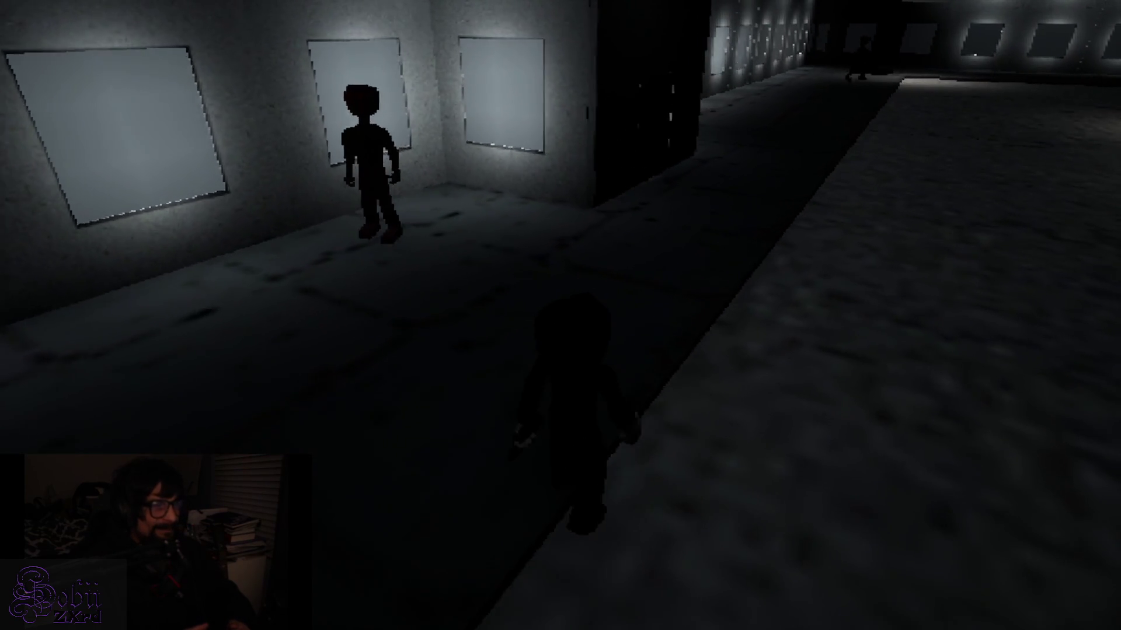
{"action": "key", "text": "w"}
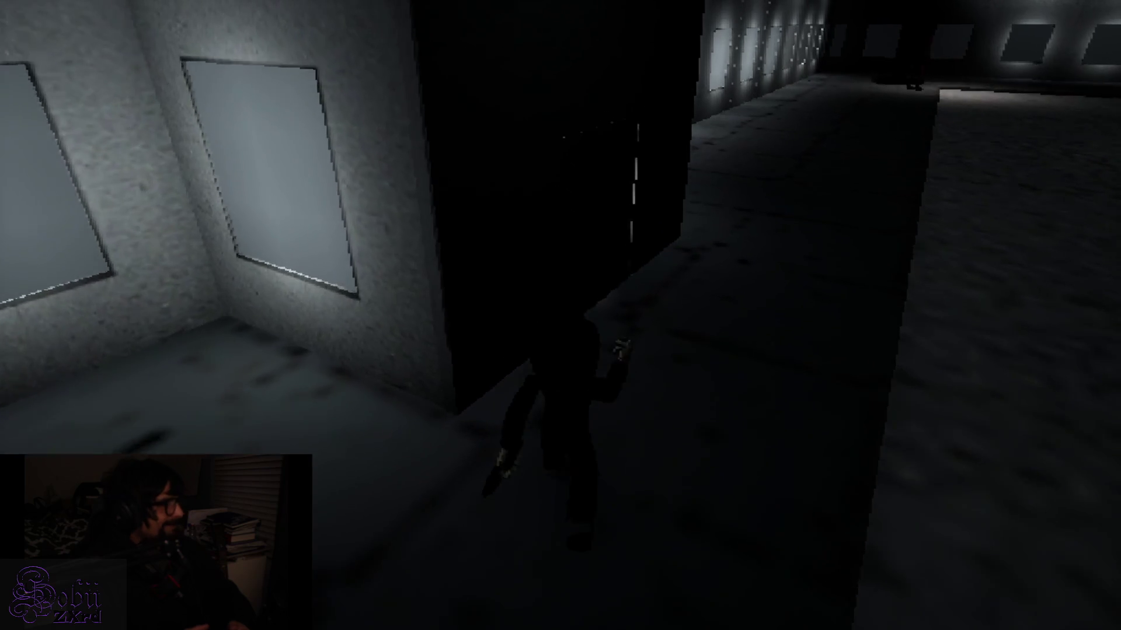
{"action": "key", "text": "w"}
{"action": "key", "text": "e"}
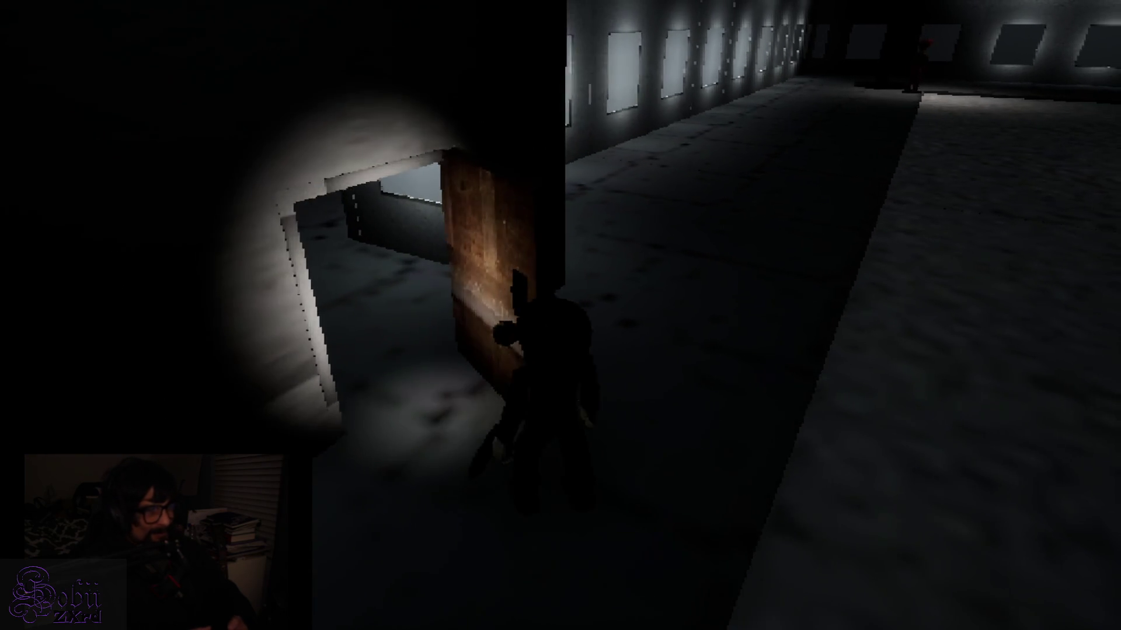
Step: Cross the dark hall toward the lit right wall, swapping between pistol and knife
{"action": "key", "text": "w"}
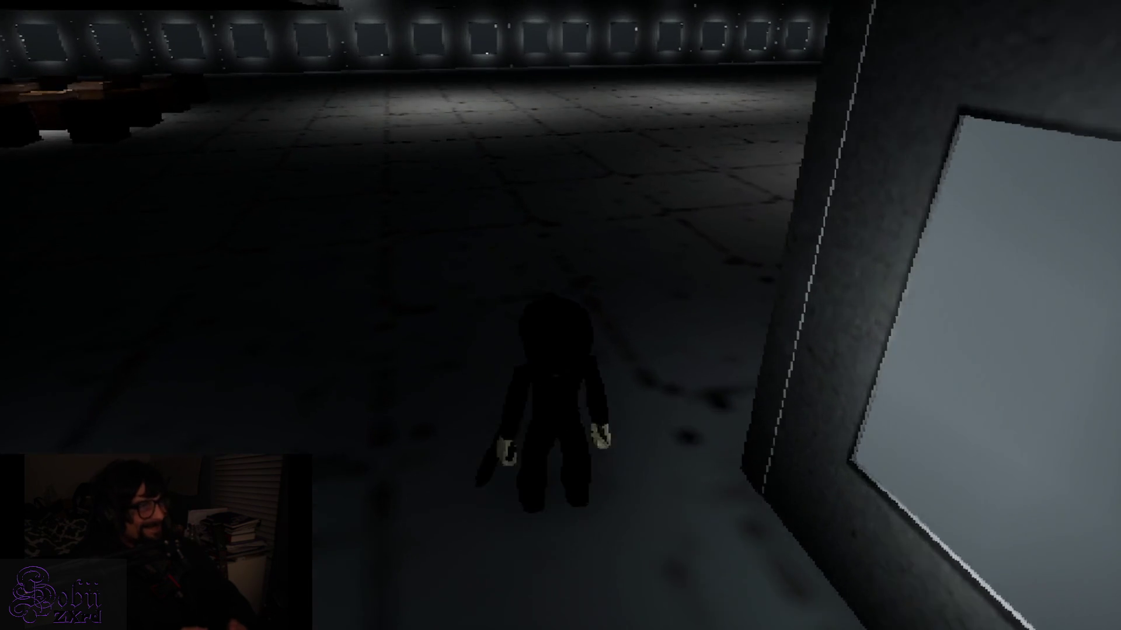
{"action": "key", "text": "w"}
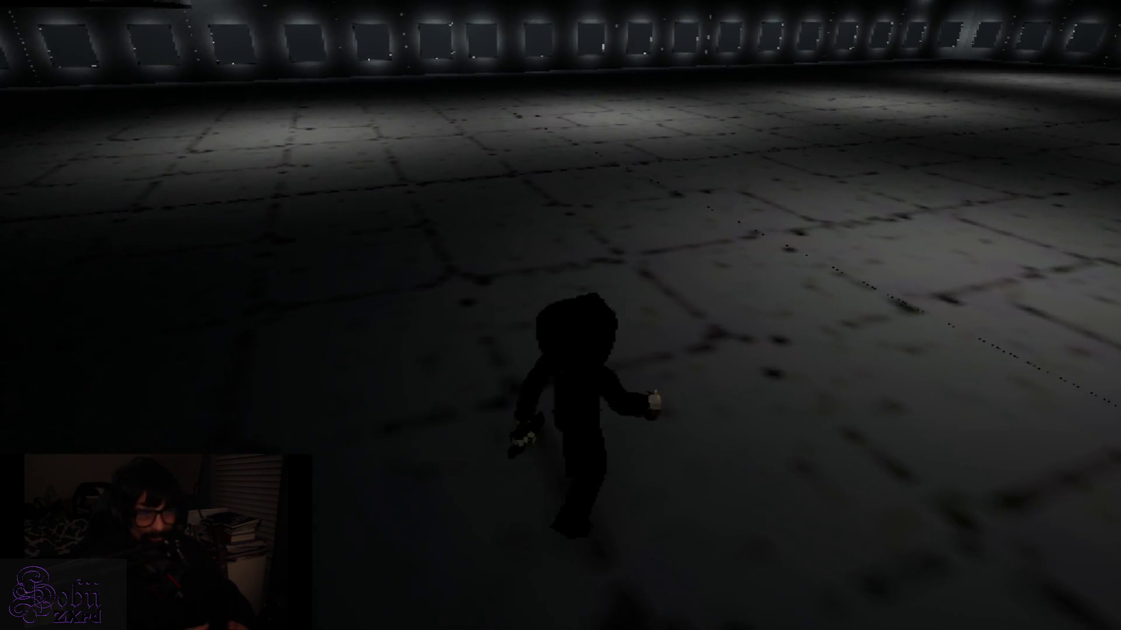
{"action": "key", "text": "w"}
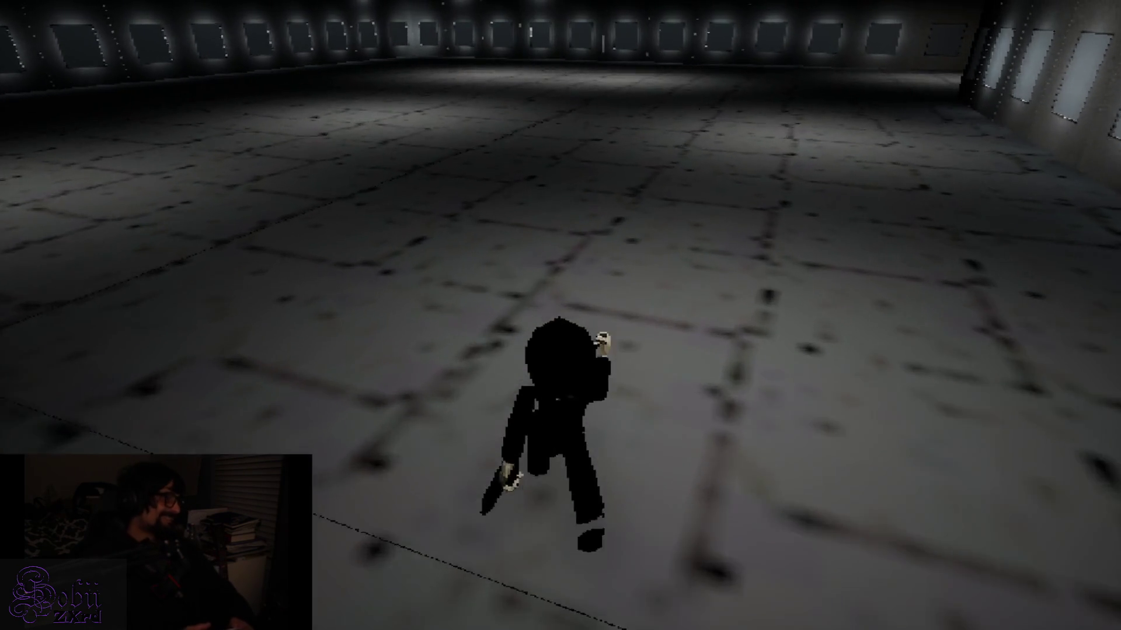
{"action": "key", "text": "w"}
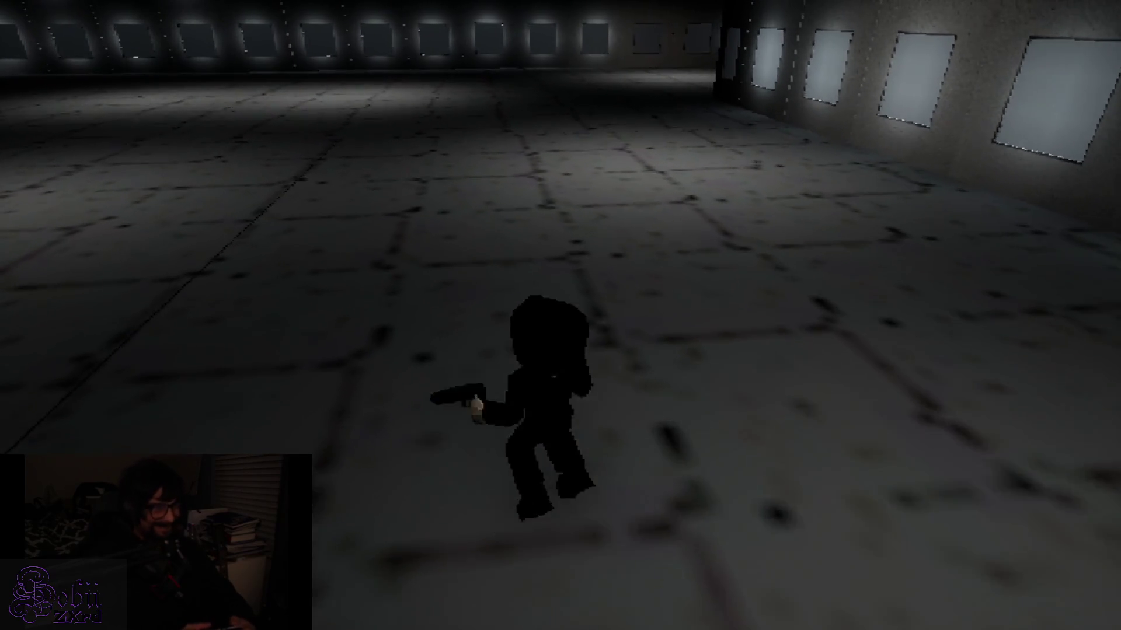
{"action": "key", "text": "w"}
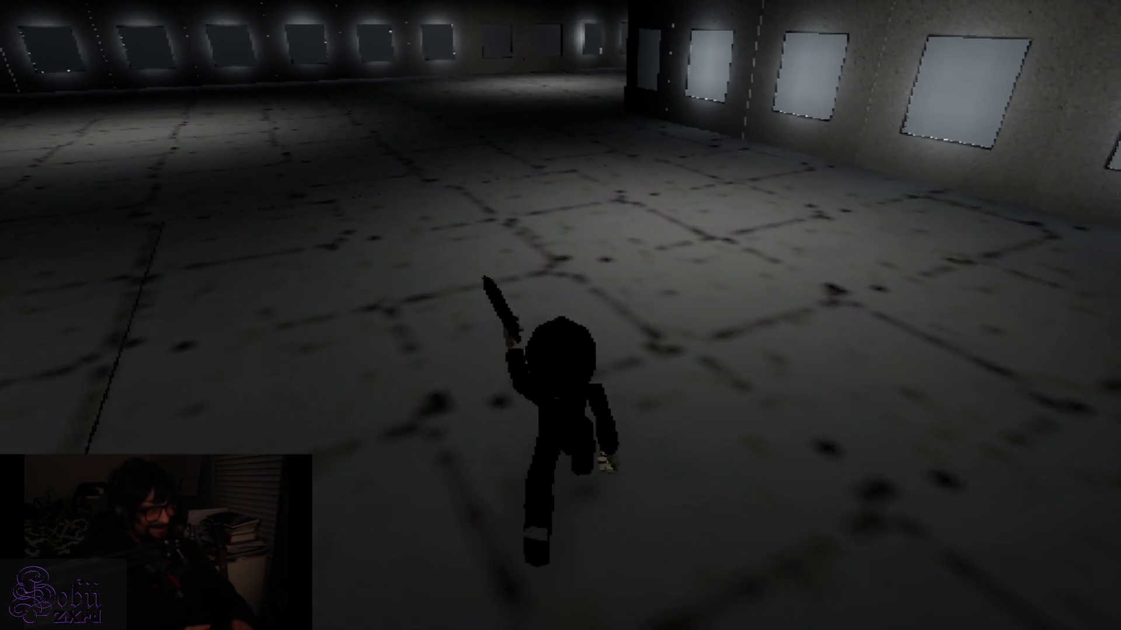
{"action": "key", "text": "w"}
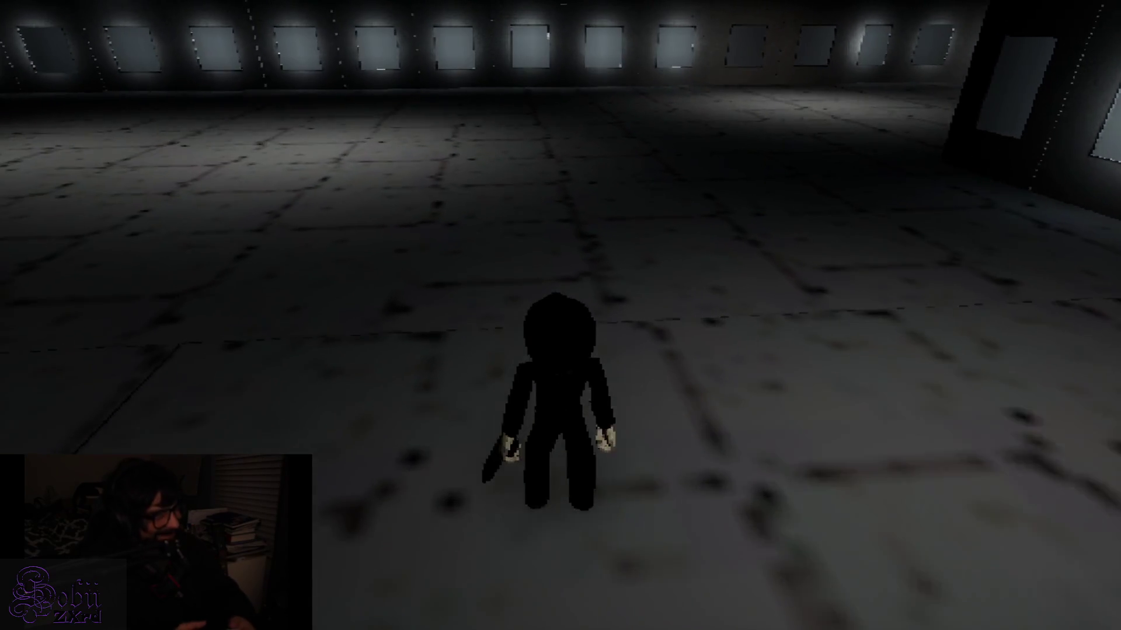
{"action": "key", "text": "w"}
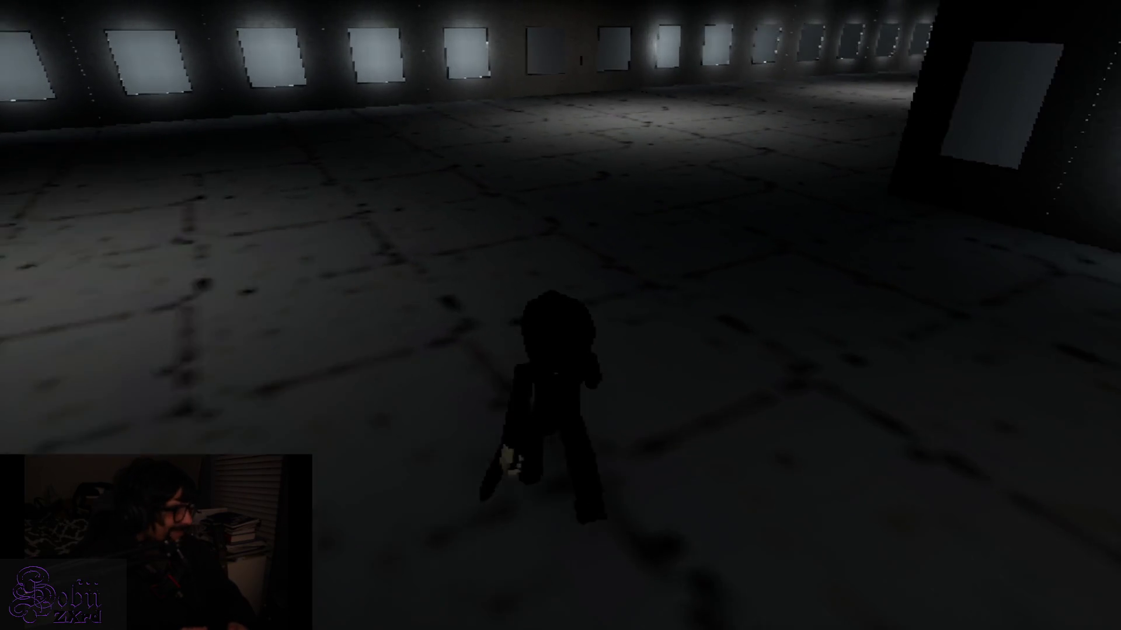
{"action": "key", "text": "w"}
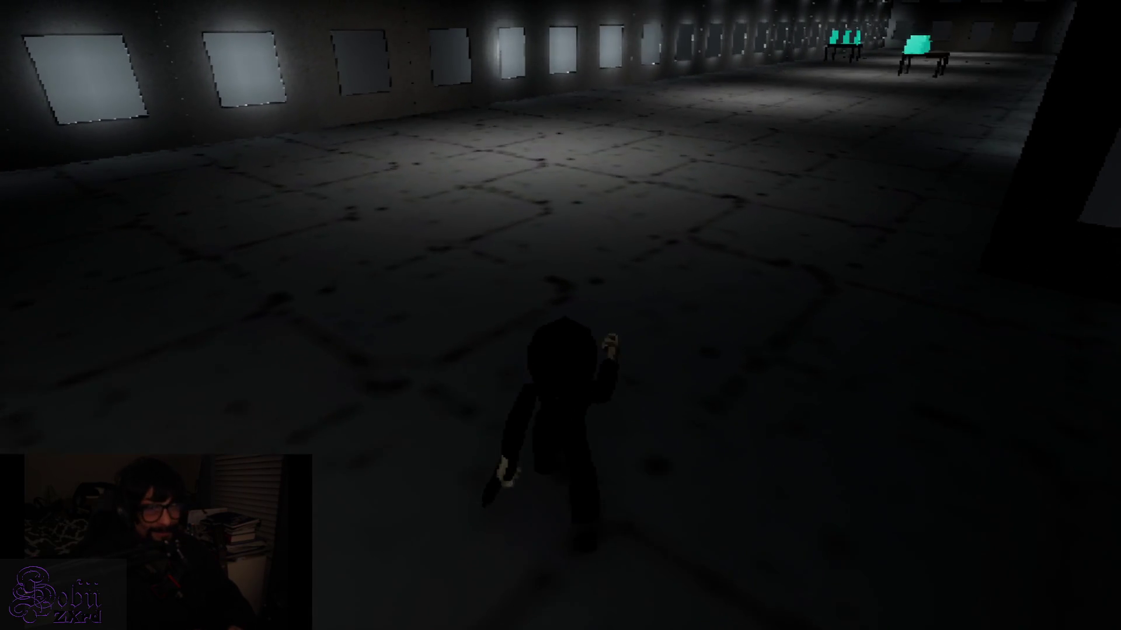
Step: Run down the long hall, switching back to the knife, up to the cyan-topped table
{"action": "key", "text": "w"}
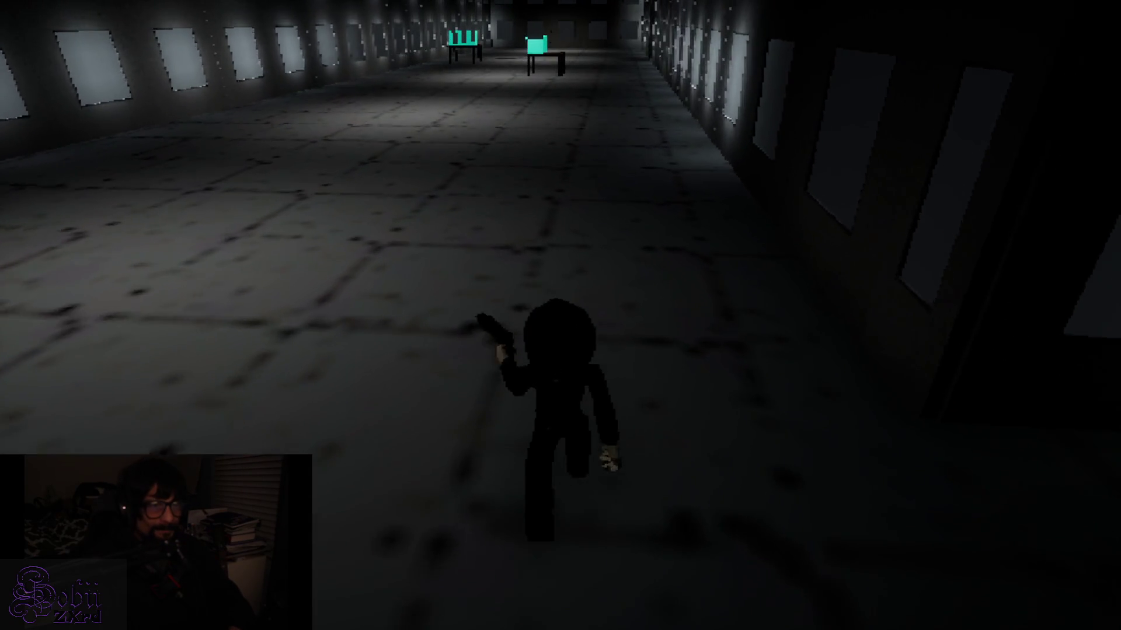
{"action": "key", "text": "w"}
{"action": "key", "text": "1"}
{"action": "key", "text": "w"}
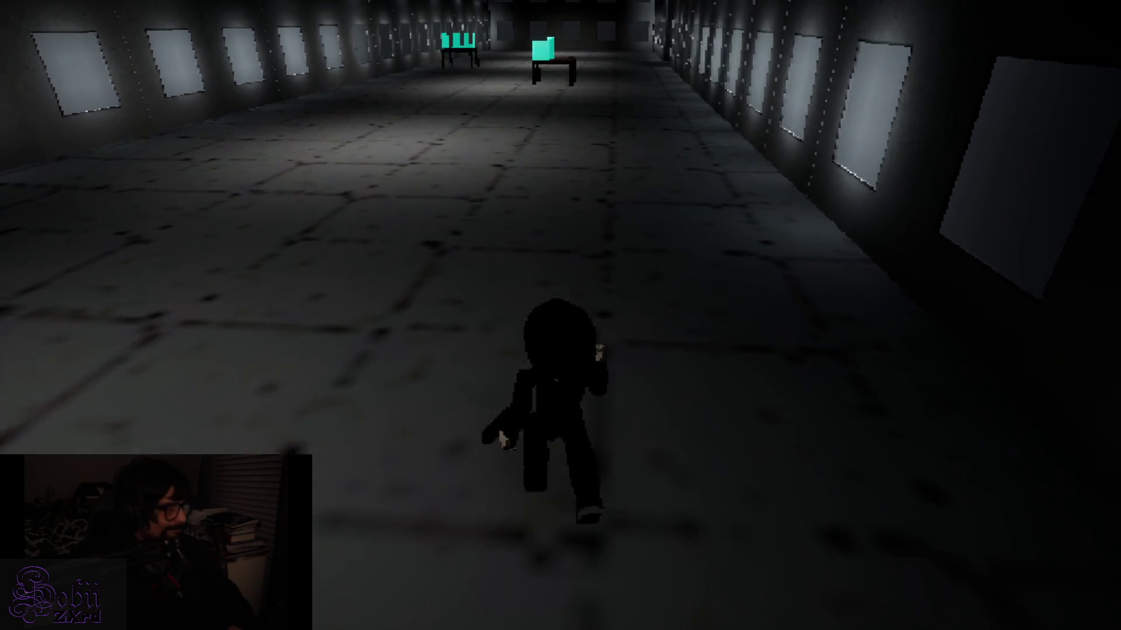
{"action": "key", "text": "w"}
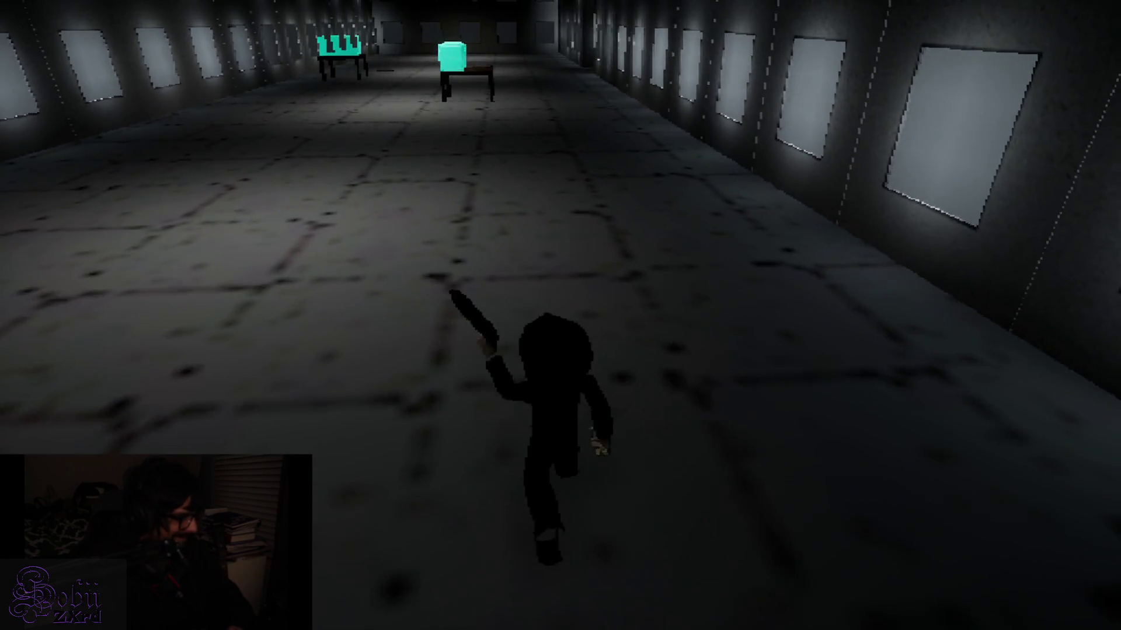
{"action": "key", "text": "w"}
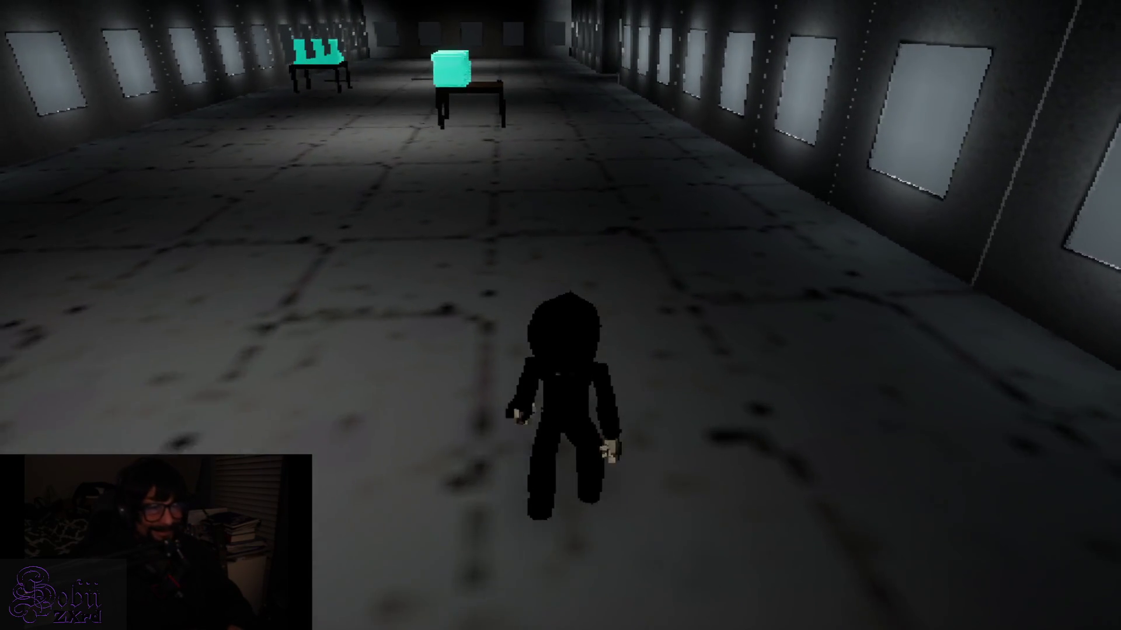
{"action": "key", "text": "s"}
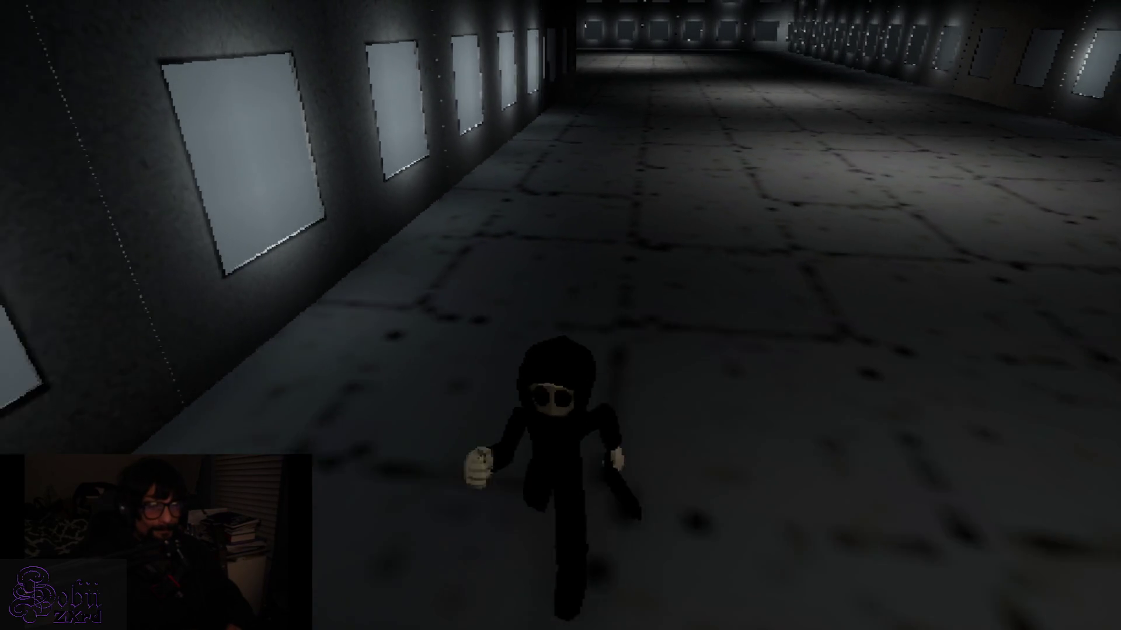
{"action": "key", "text": "w"}
{"action": "key", "text": "a"}
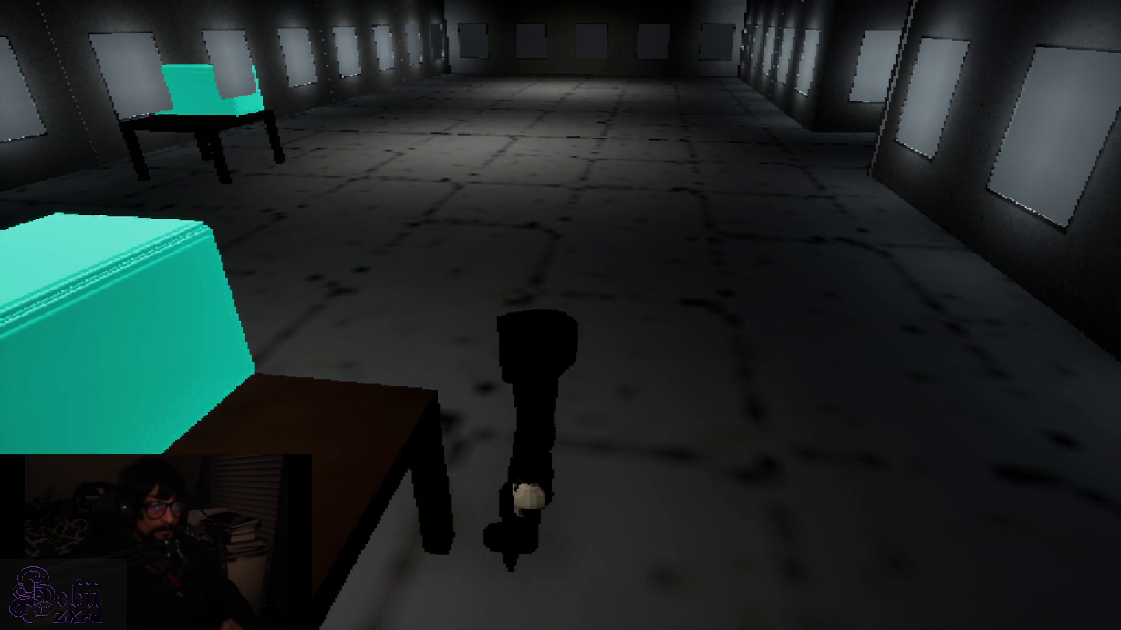
Step: Glance at the inventory, return to play, and pick up the item from the table
{"action": "key", "text": "Tab"}
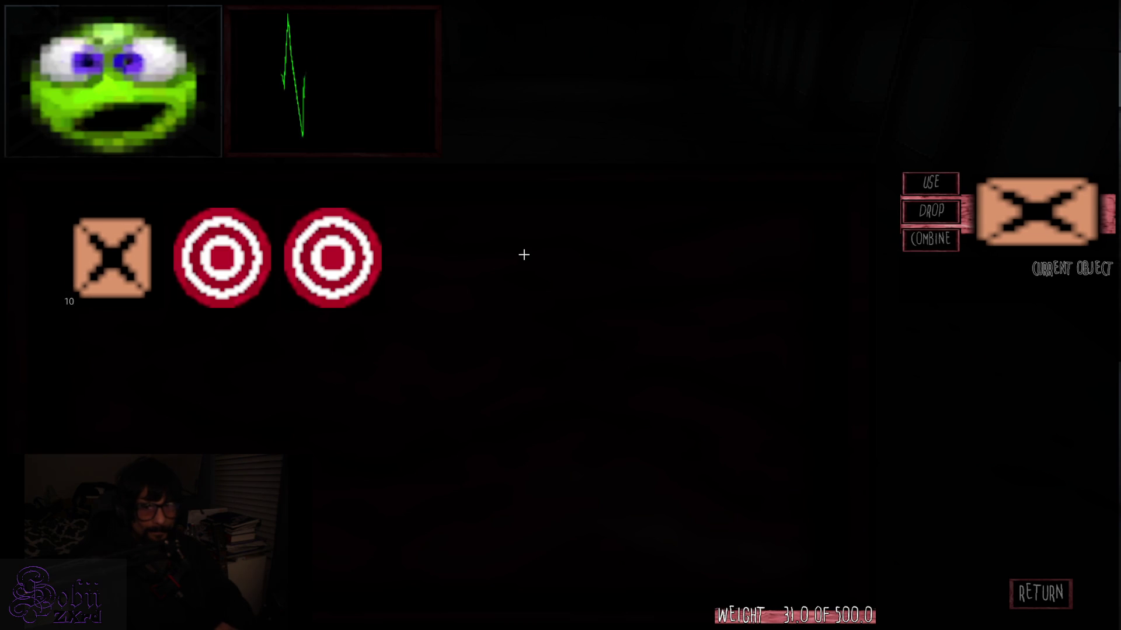
{"action": "left_click", "coordinate": [1041, 593]}
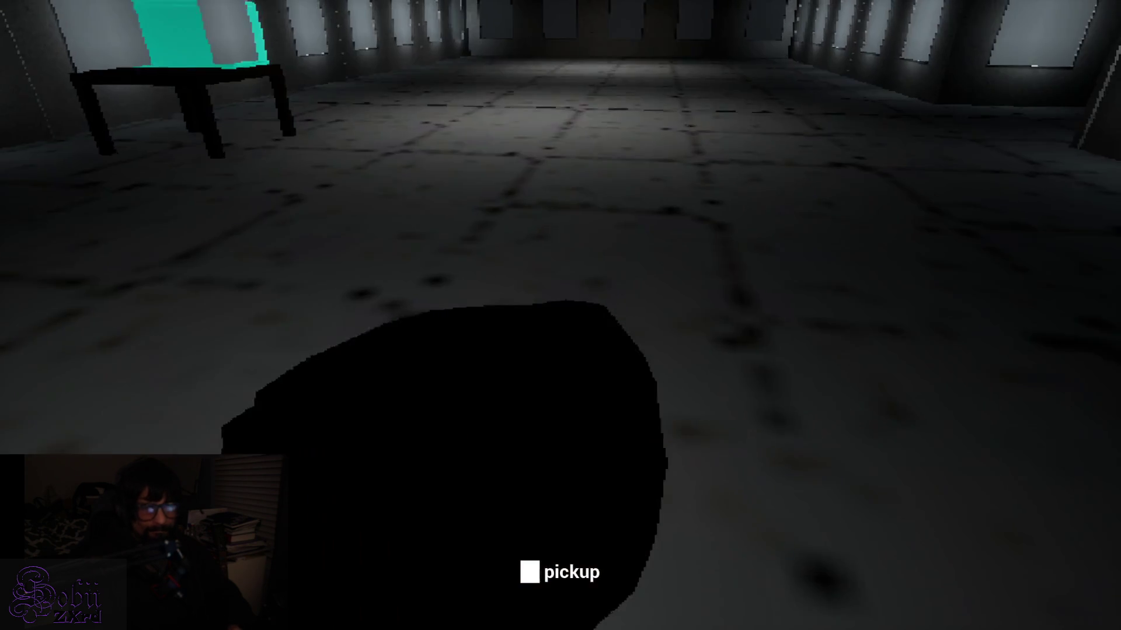
{"action": "key", "text": "e"}
{"action": "left_click", "coordinate": [480, 282]}
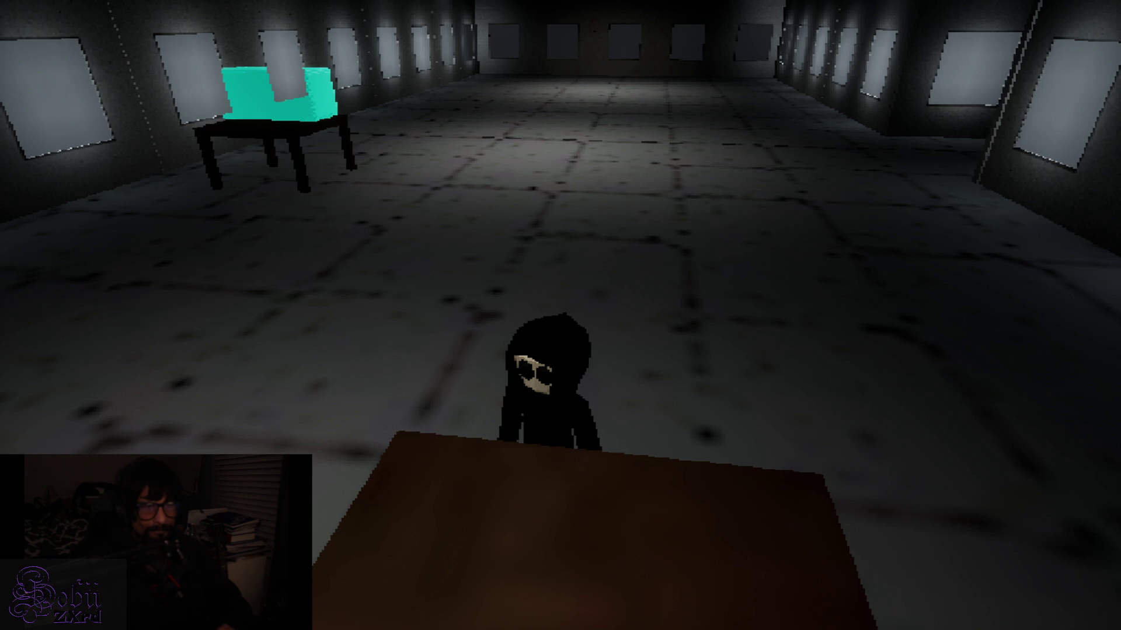
Step: Check the new box item's options in the inventory, then head back toward the cyan table
{"action": "key", "text": "Tab"}
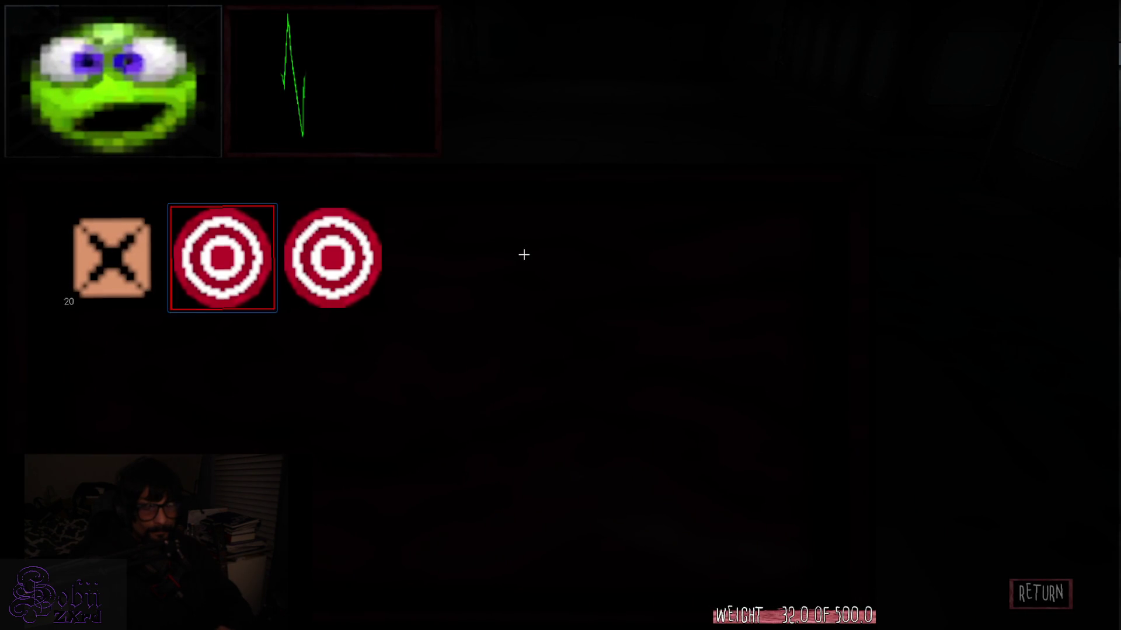
{"action": "key", "text": "Right"}
{"action": "key", "text": "Right"}
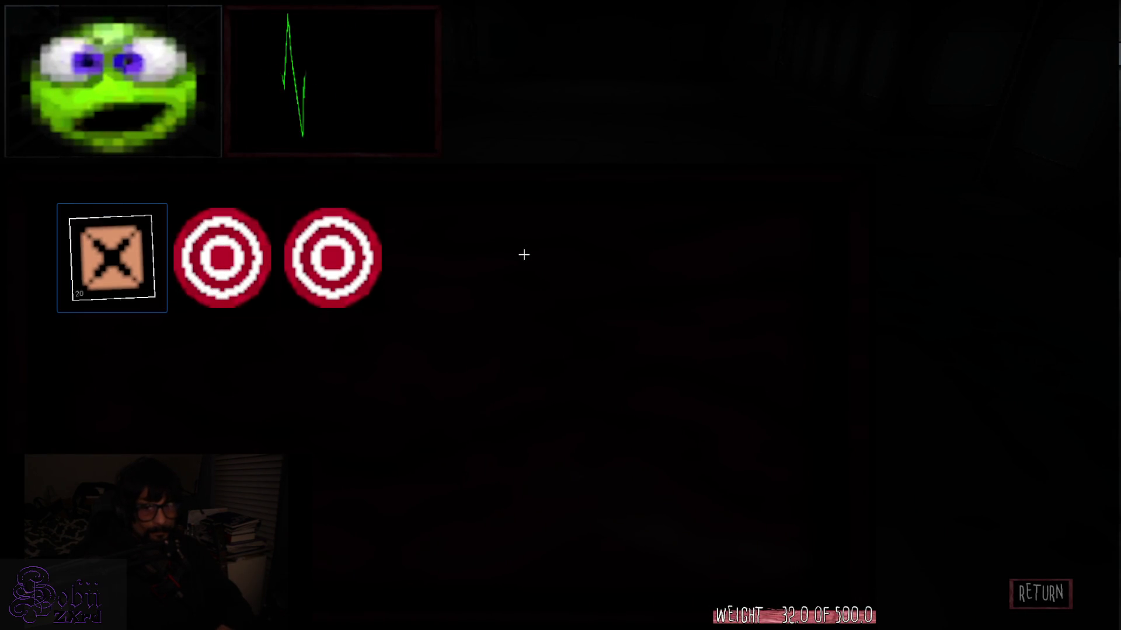
{"action": "key", "text": "Return"}
{"action": "key", "text": "Escape"}
{"action": "key", "text": "Escape"}
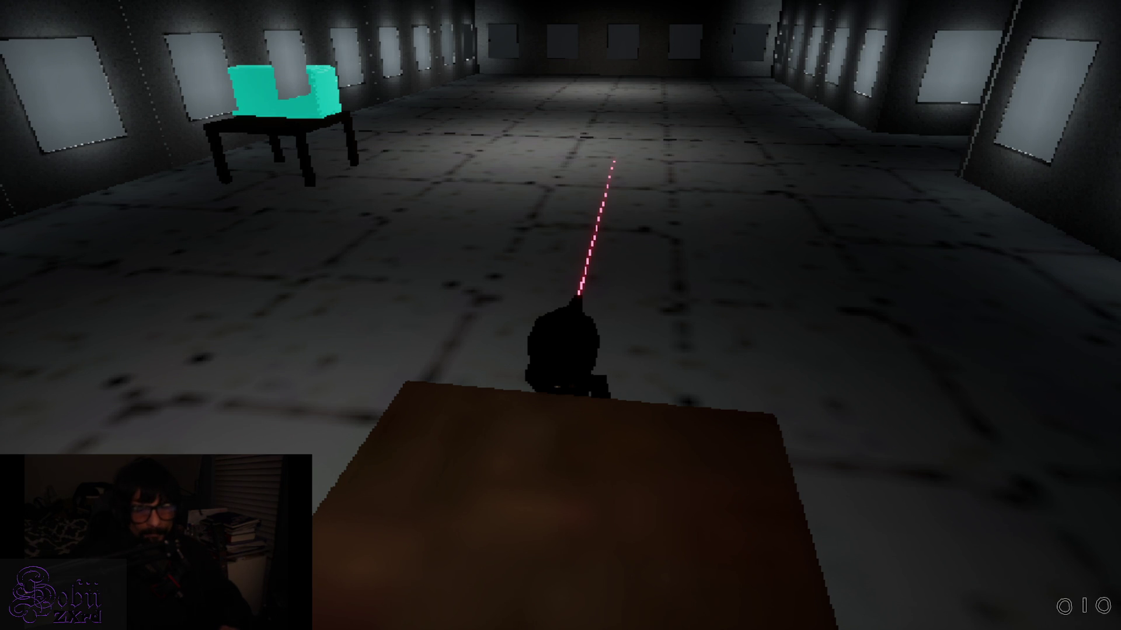
{"action": "key", "text": "Tab"}
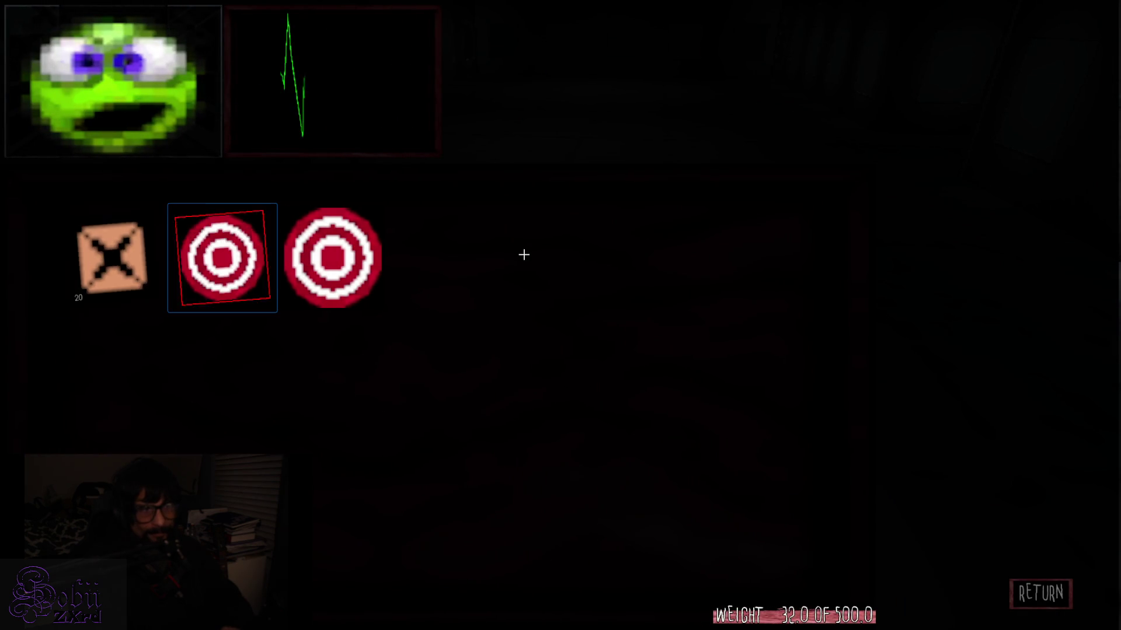
{"action": "key", "text": "Tab"}
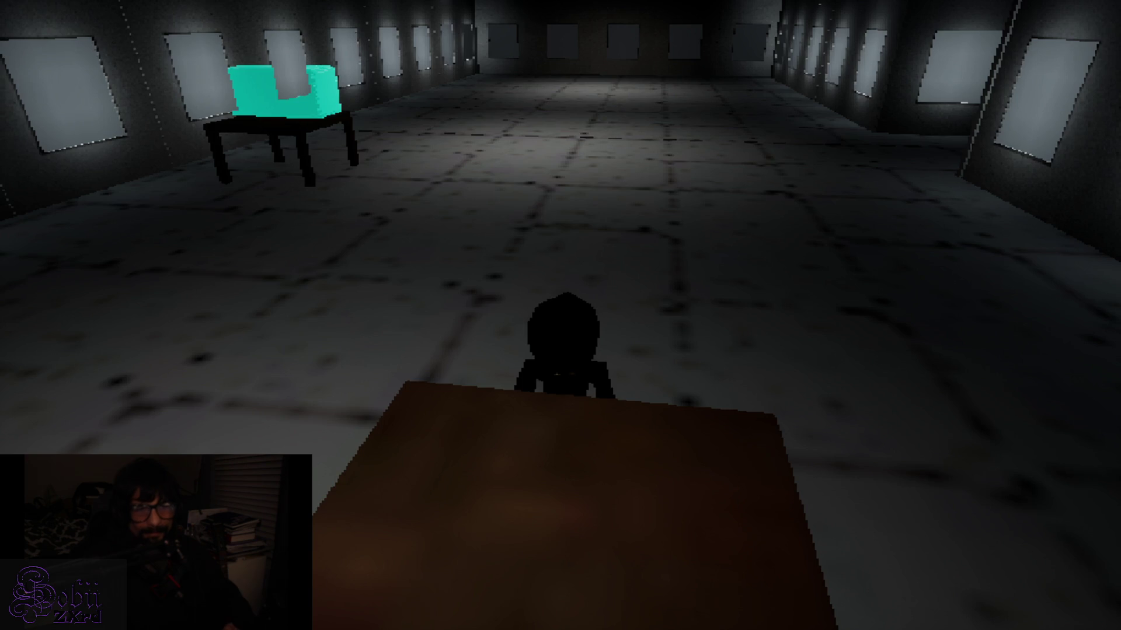
{"action": "key", "text": "w"}
{"action": "key", "text": "w"}
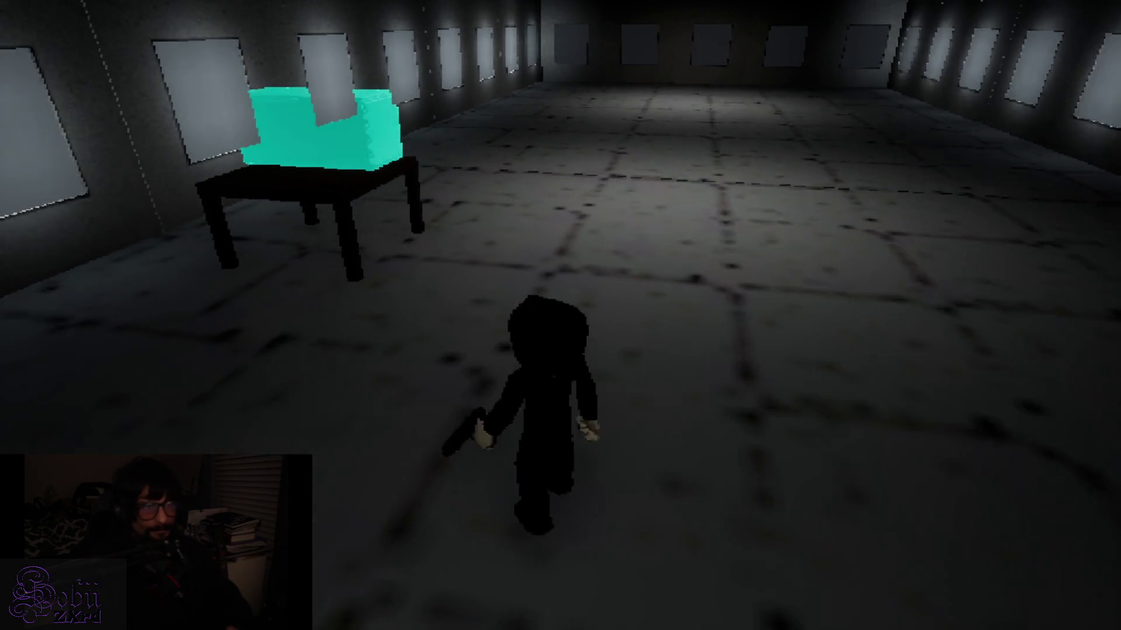
Step: Pick up the target item and the cyan box, leaving the table empty
{"action": "key", "text": "e"}
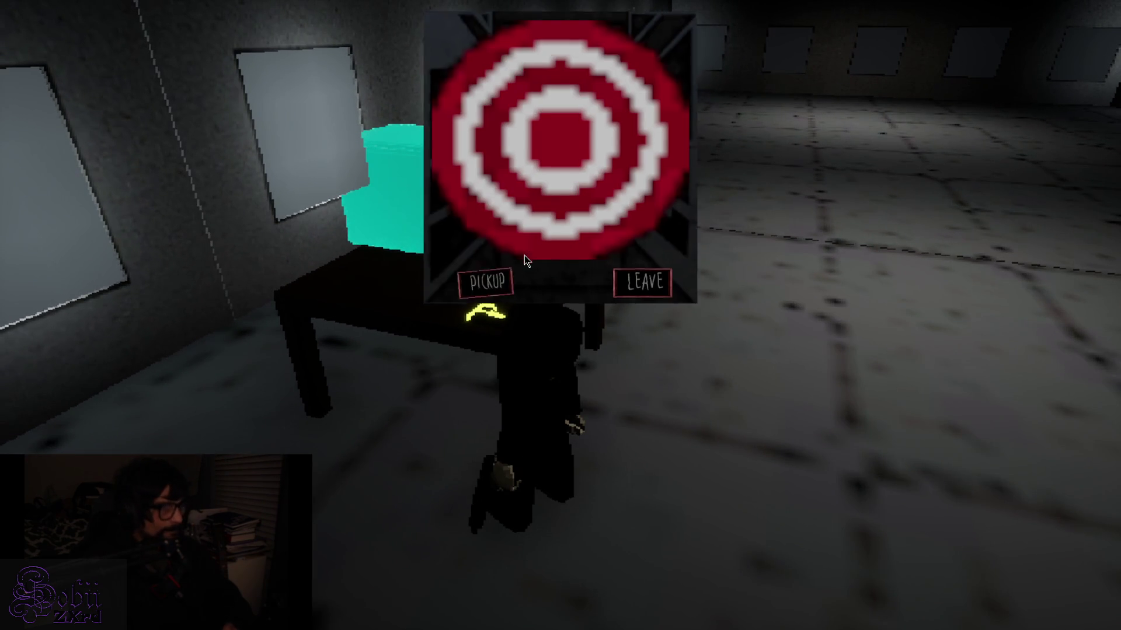
{"action": "key", "text": "e"}
{"action": "key", "text": "s"}
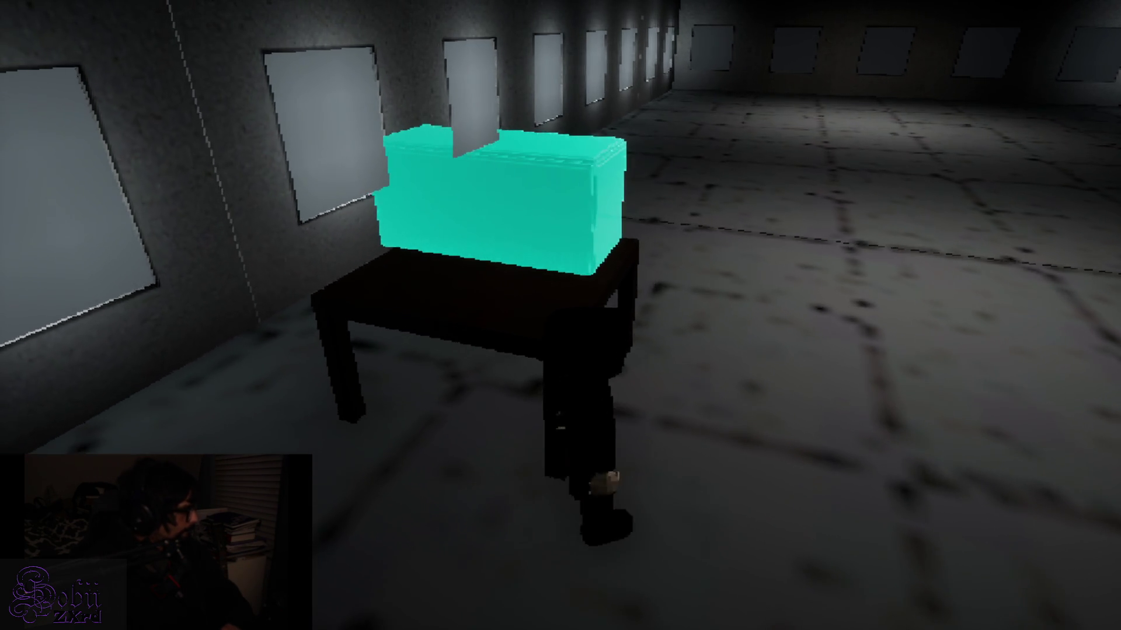
{"action": "key", "text": "w"}
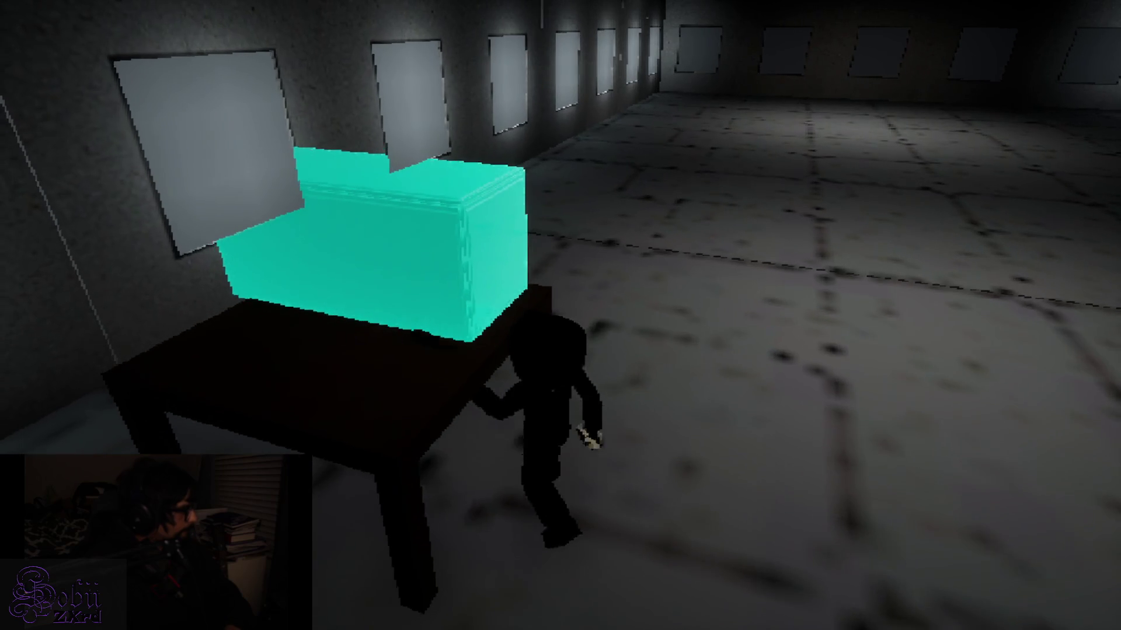
{"action": "key", "text": "e"}
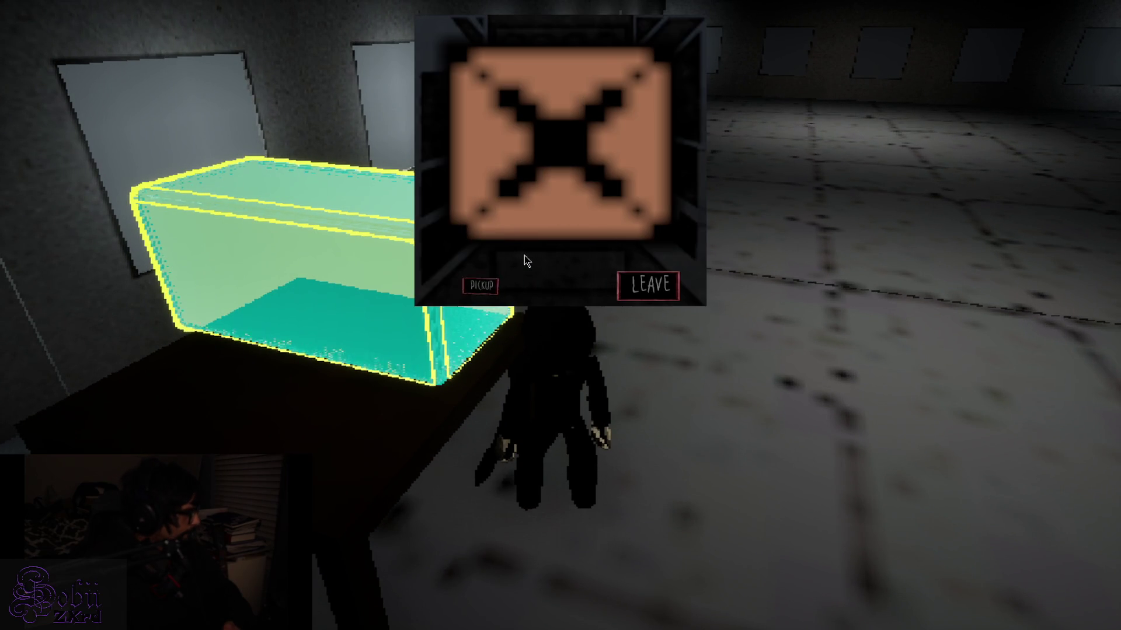
{"action": "key", "text": "e"}
{"action": "key", "text": "w"}
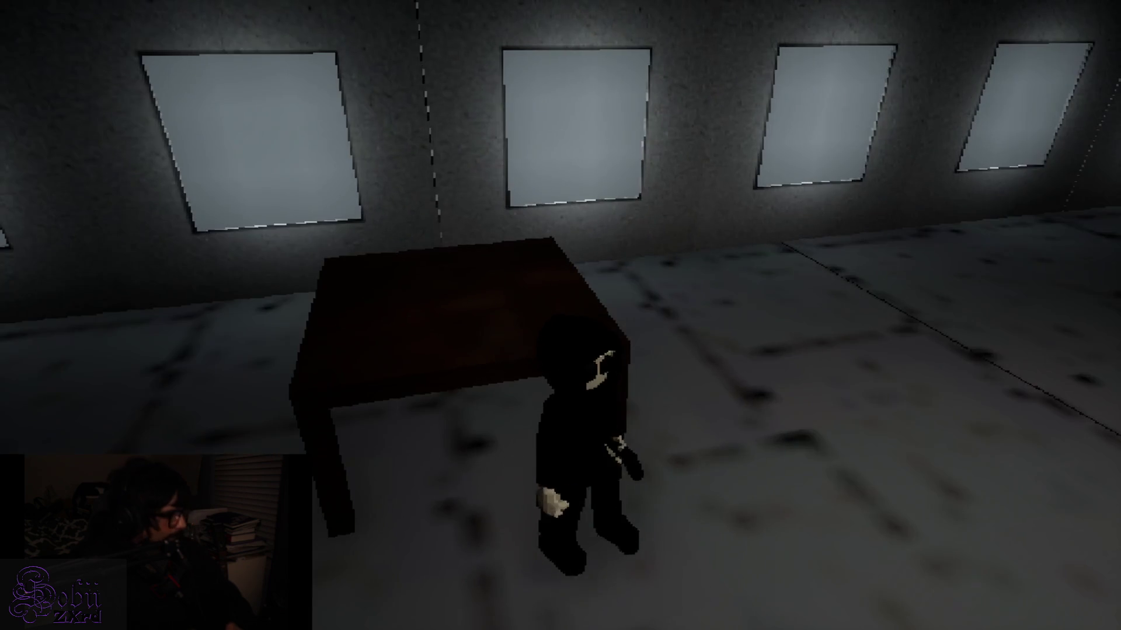
{"action": "key", "text": "s"}
Step: Walk back along the corridor and open the dark door
{"action": "key", "text": "w"}
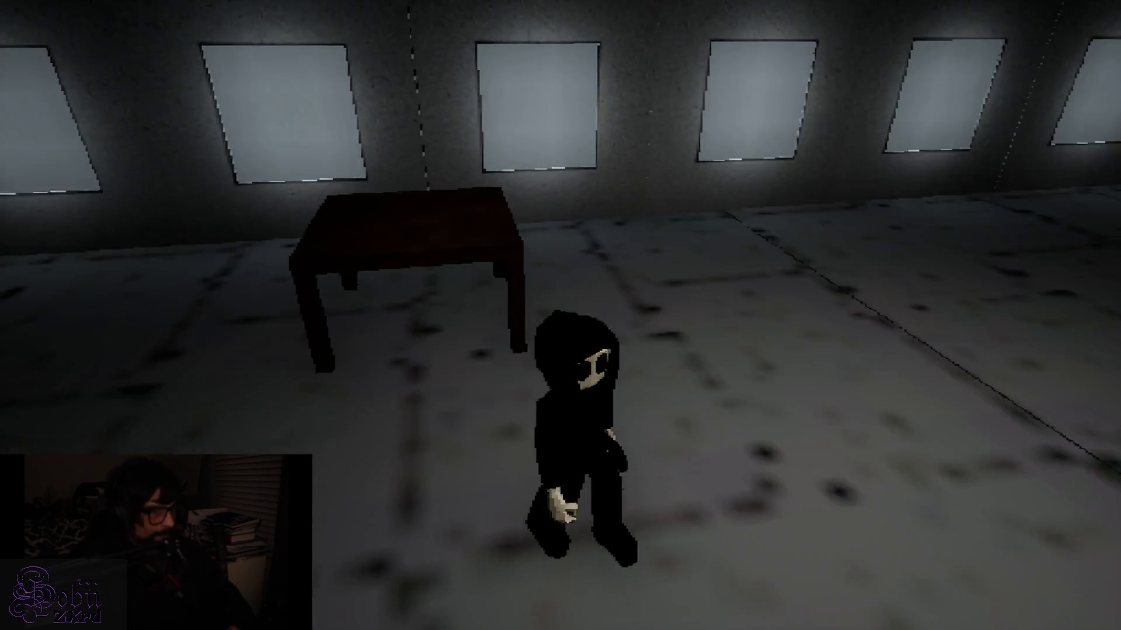
{"action": "key", "text": "w"}
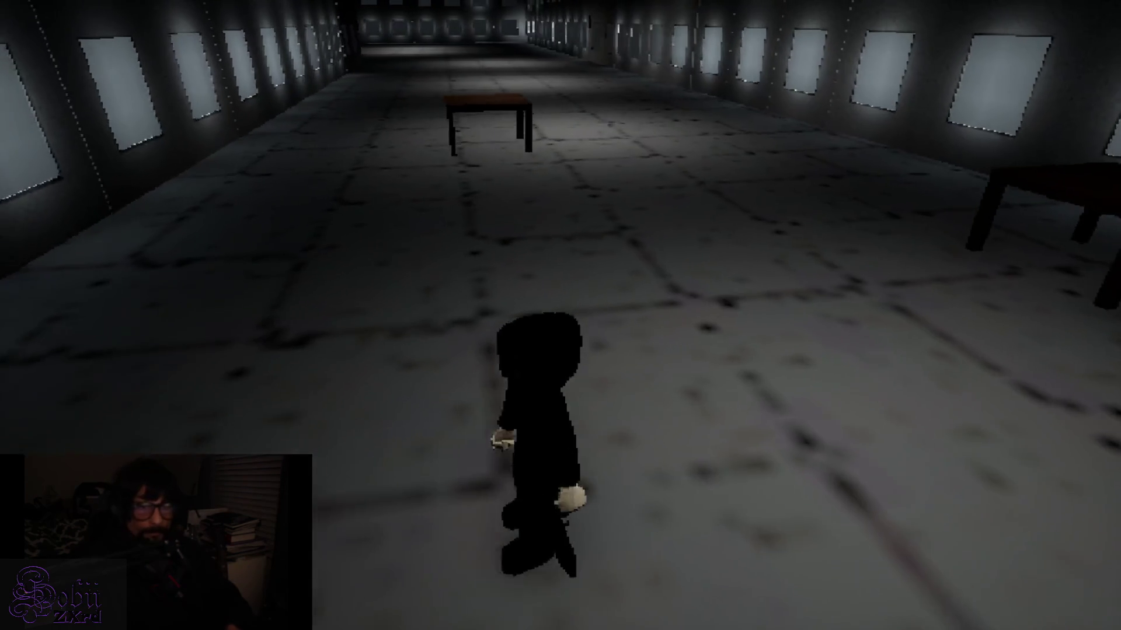
{"action": "key", "text": "w"}
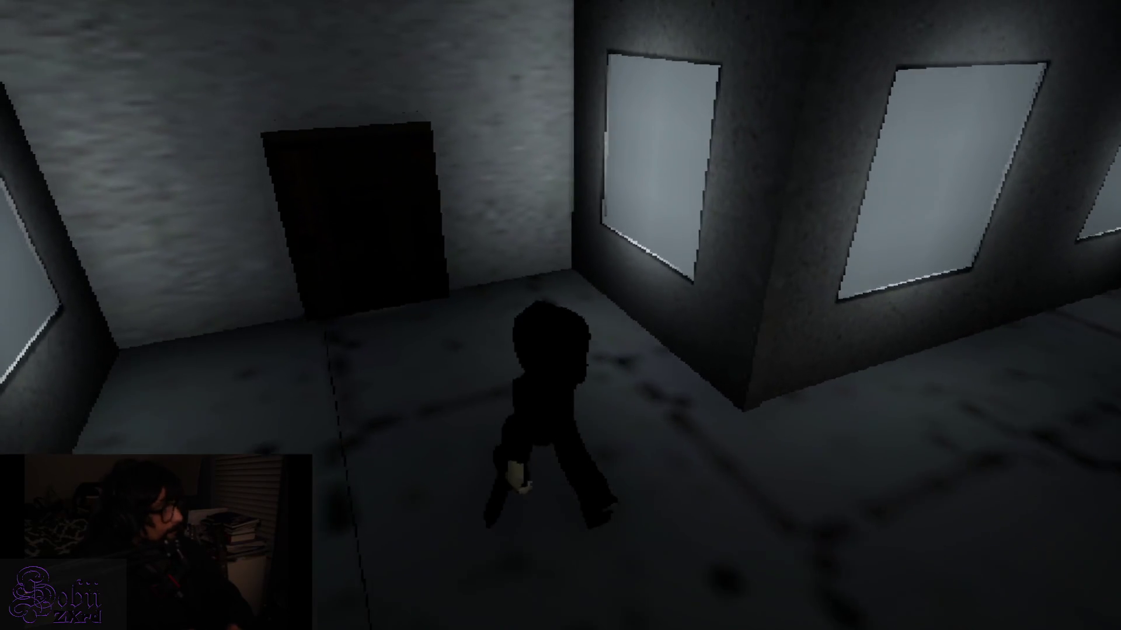
{"action": "key", "text": "w"}
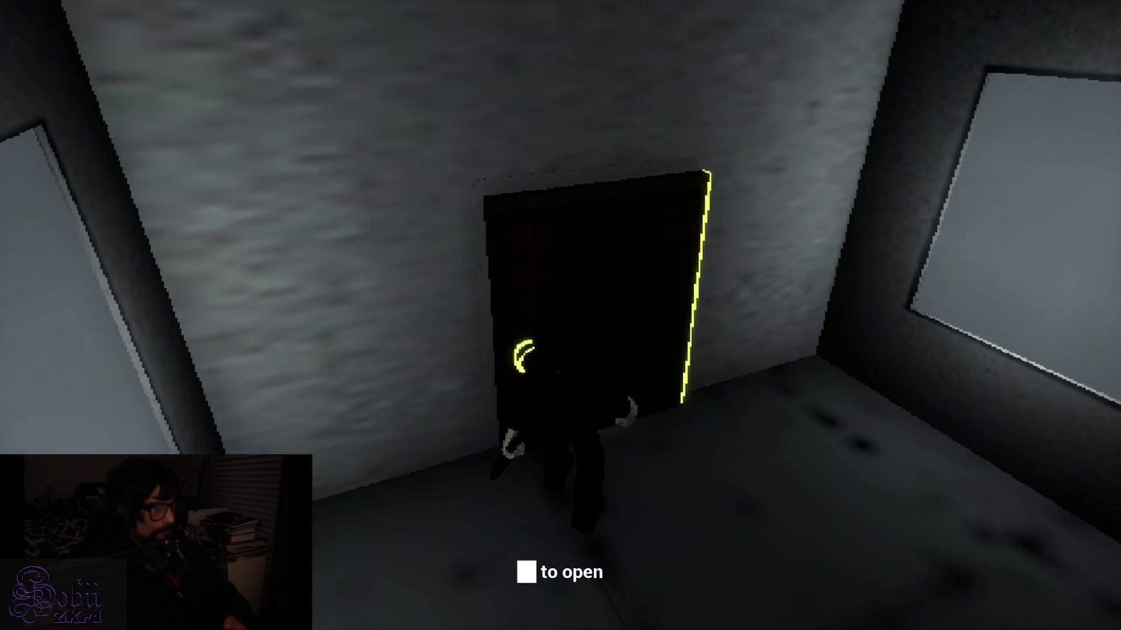
{"action": "key", "text": "e"}
{"action": "key", "text": "w"}
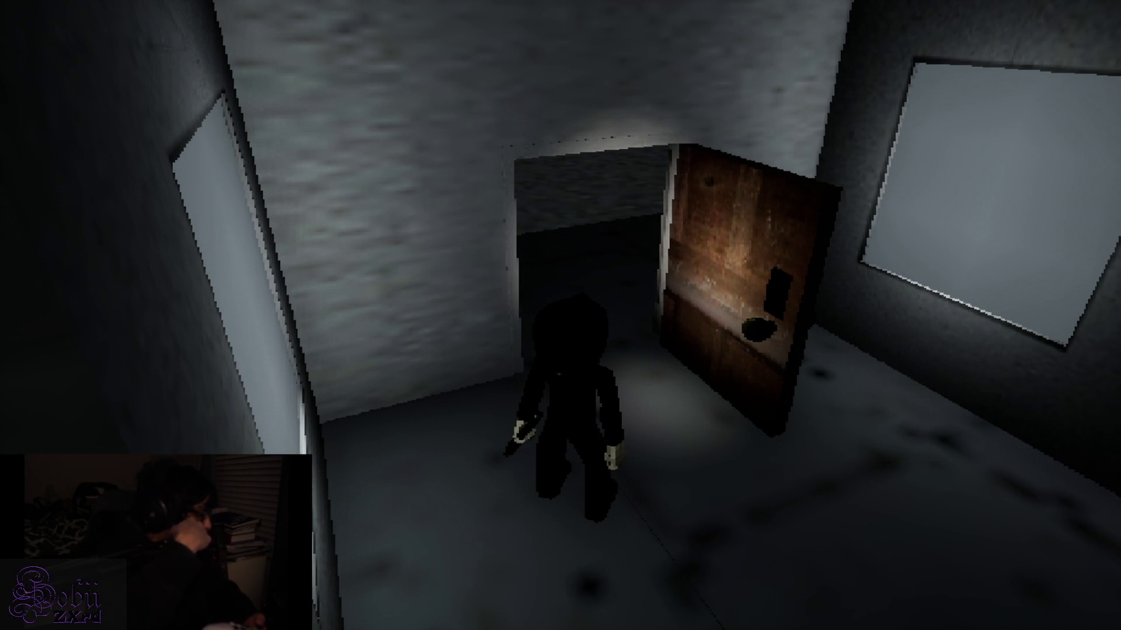
Step: Go through into the pillared hall and along the walkway past the lit frames
{"action": "key", "text": "w"}
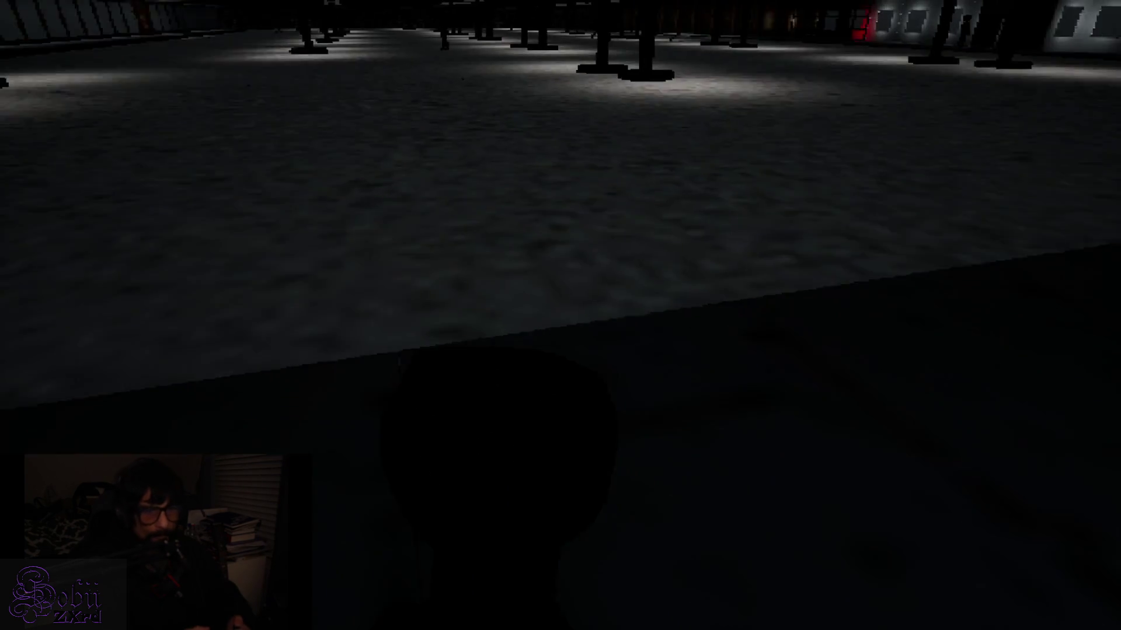
{"action": "key", "text": "w"}
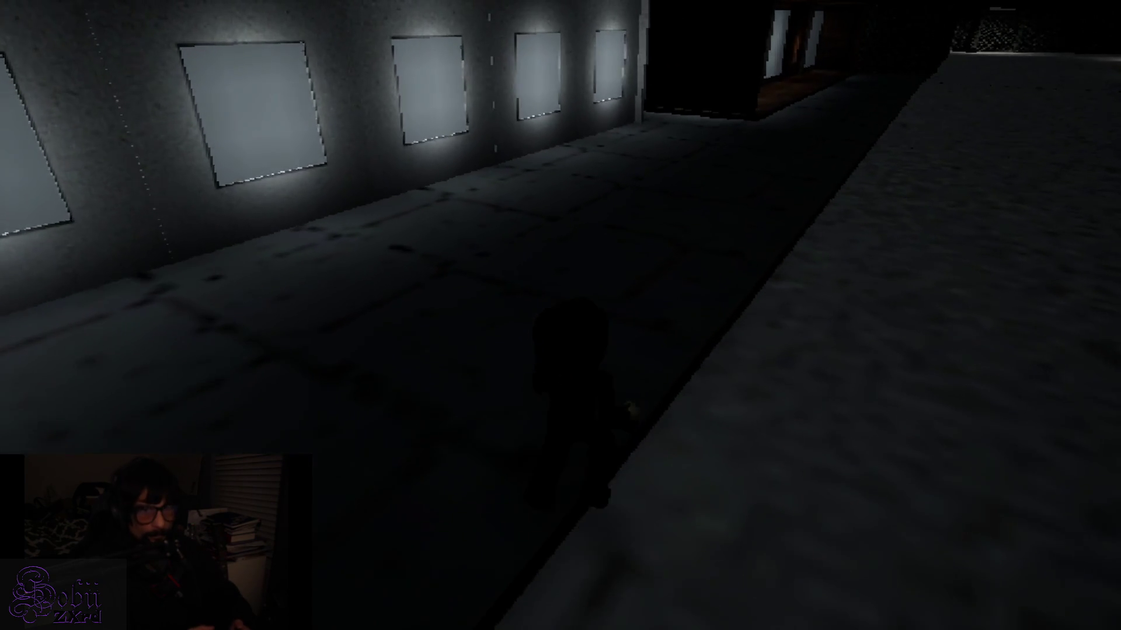
{"action": "key", "text": "w"}
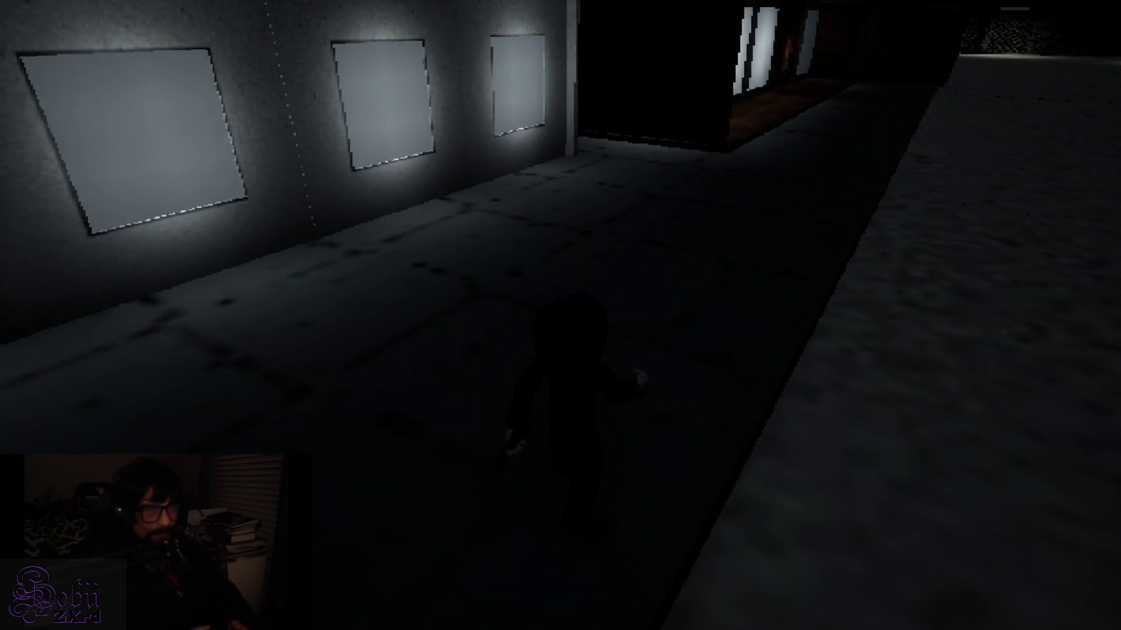
{"action": "key", "text": "w"}
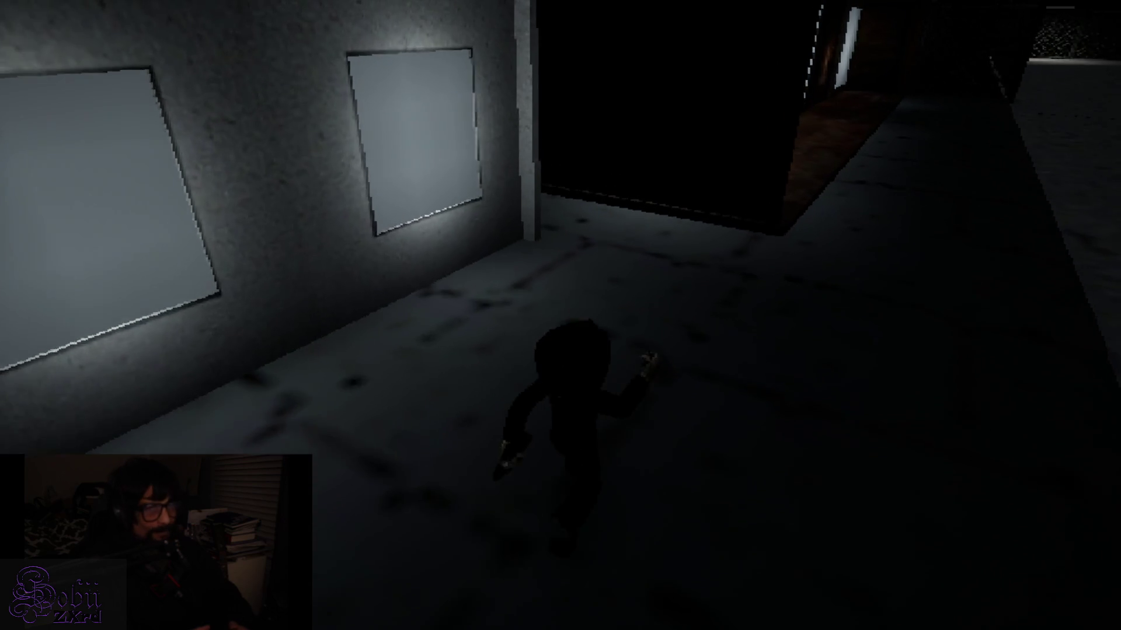
{"action": "key", "text": "w"}
{"action": "key", "text": "w"}
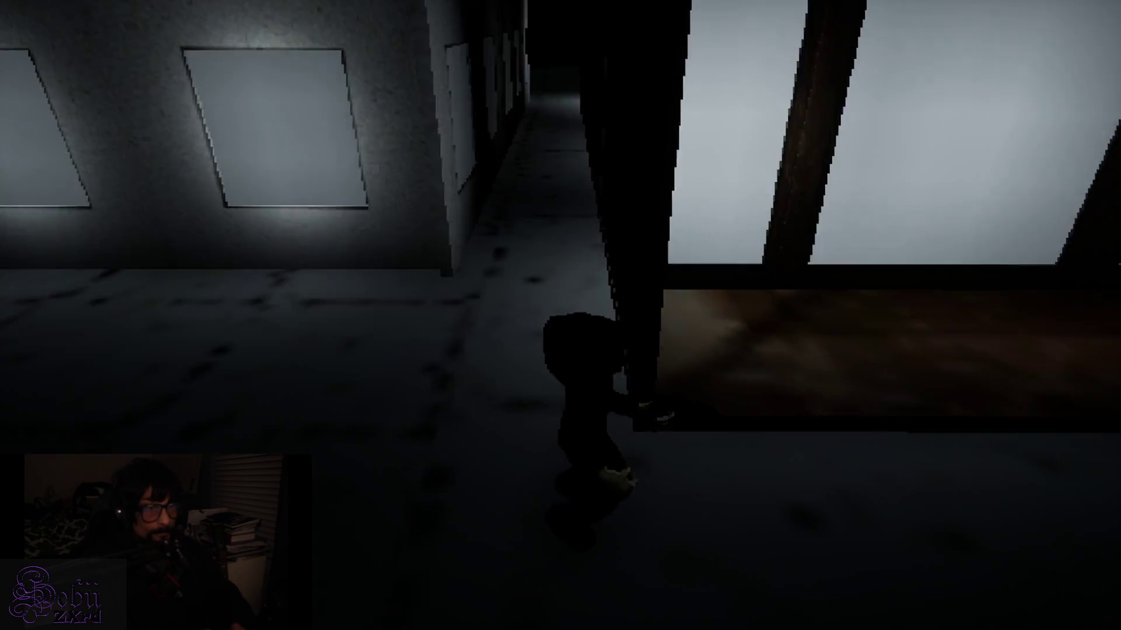
{"action": "key", "text": "w"}
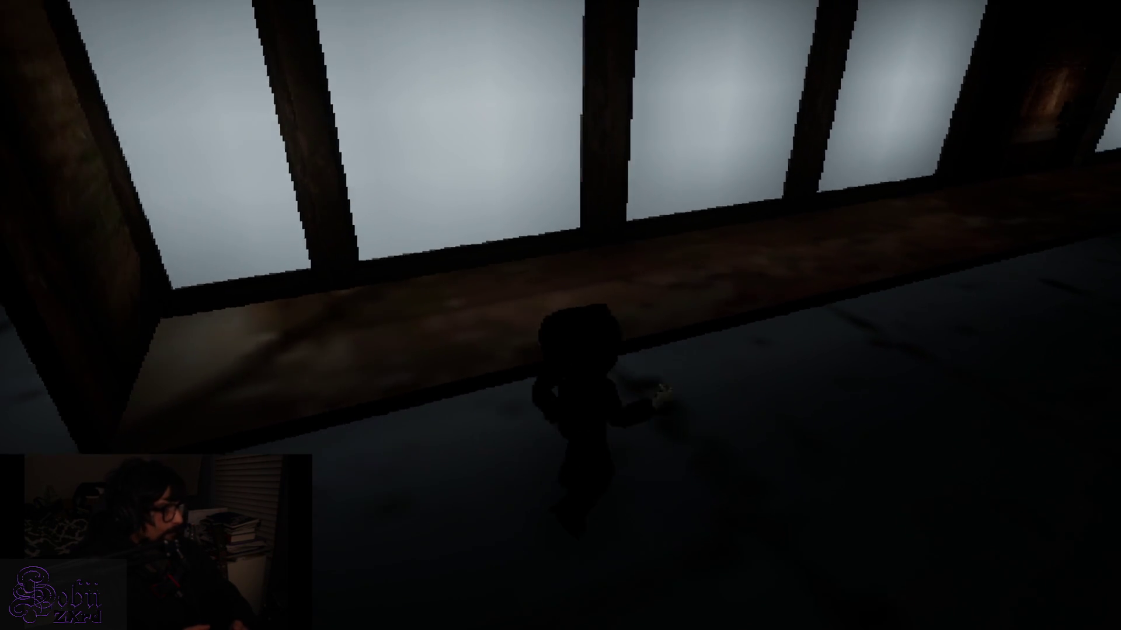
Step: Walk along the window ledge and through the door at its end into the room
{"action": "key", "text": "w"}
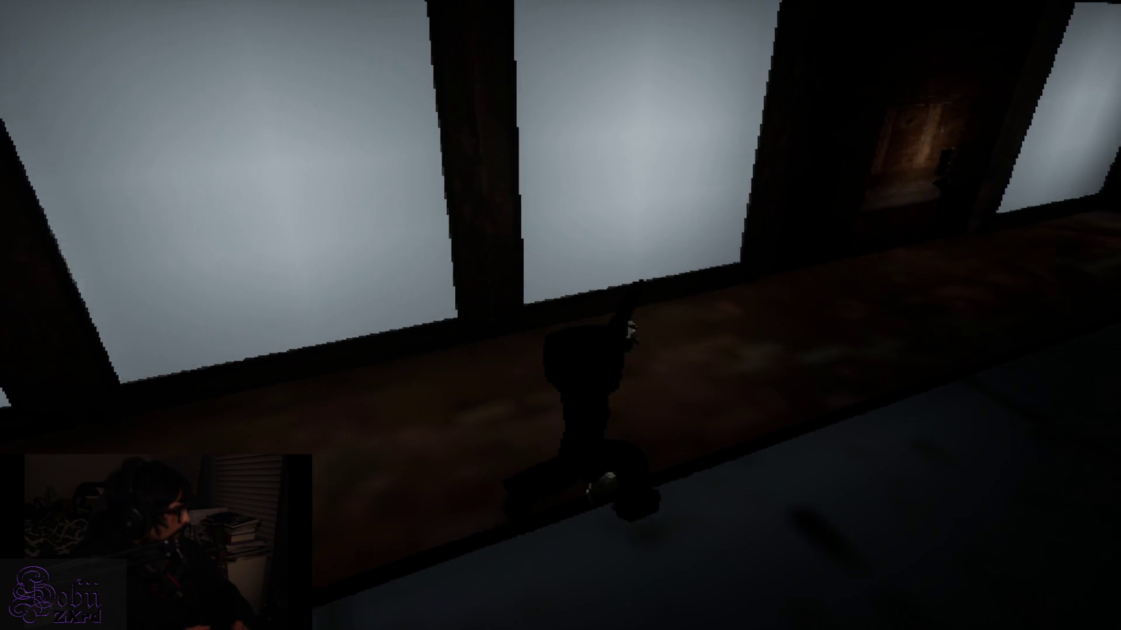
{"action": "key", "text": "w"}
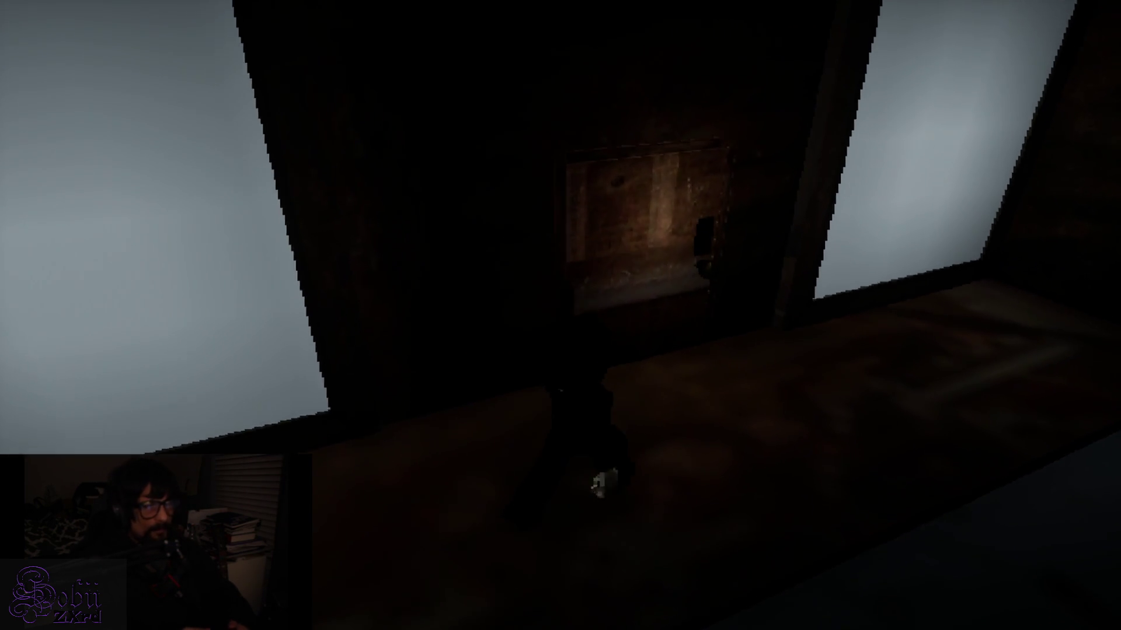
{"action": "key", "text": "w"}
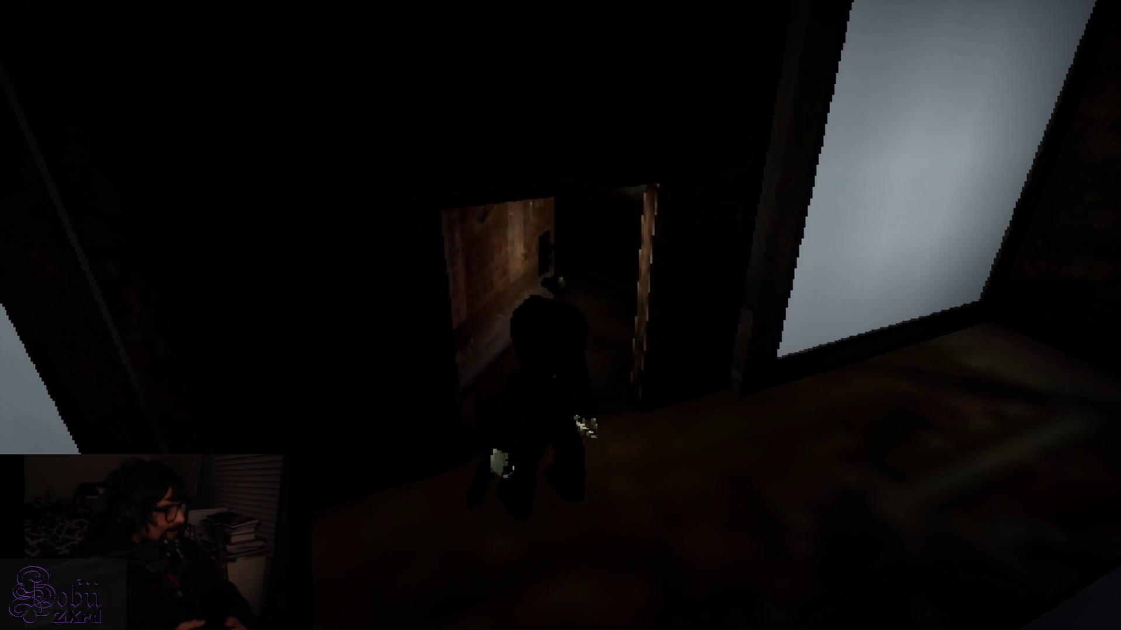
{"action": "key", "text": "w"}
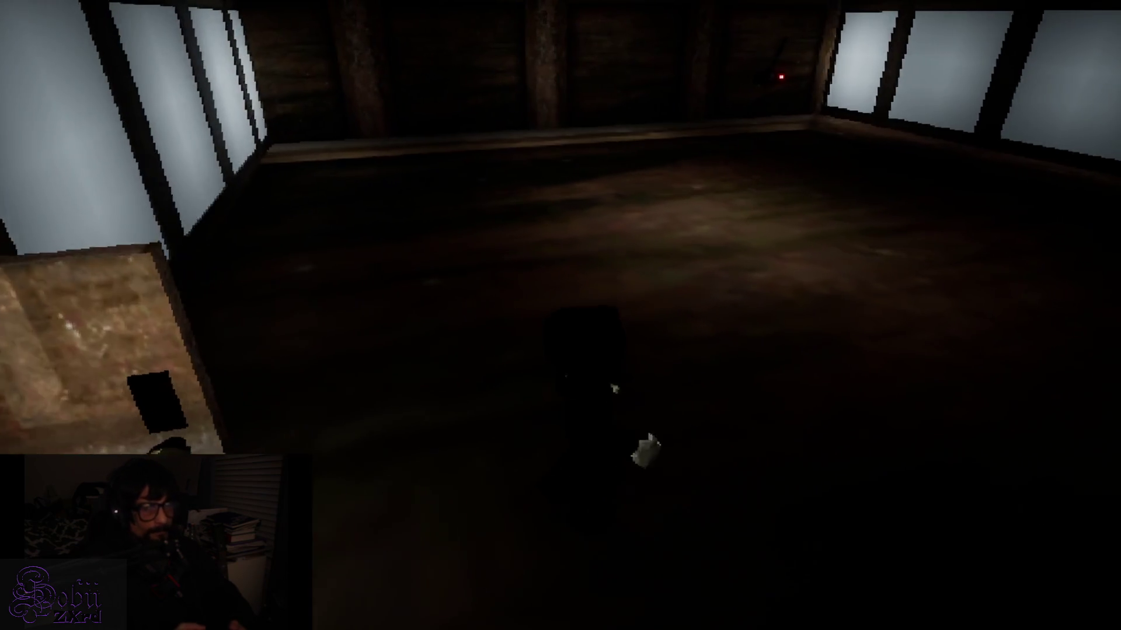
Step: Reach the wall lever by the windows and pull it so its light turns green
{"action": "key", "text": "w"}
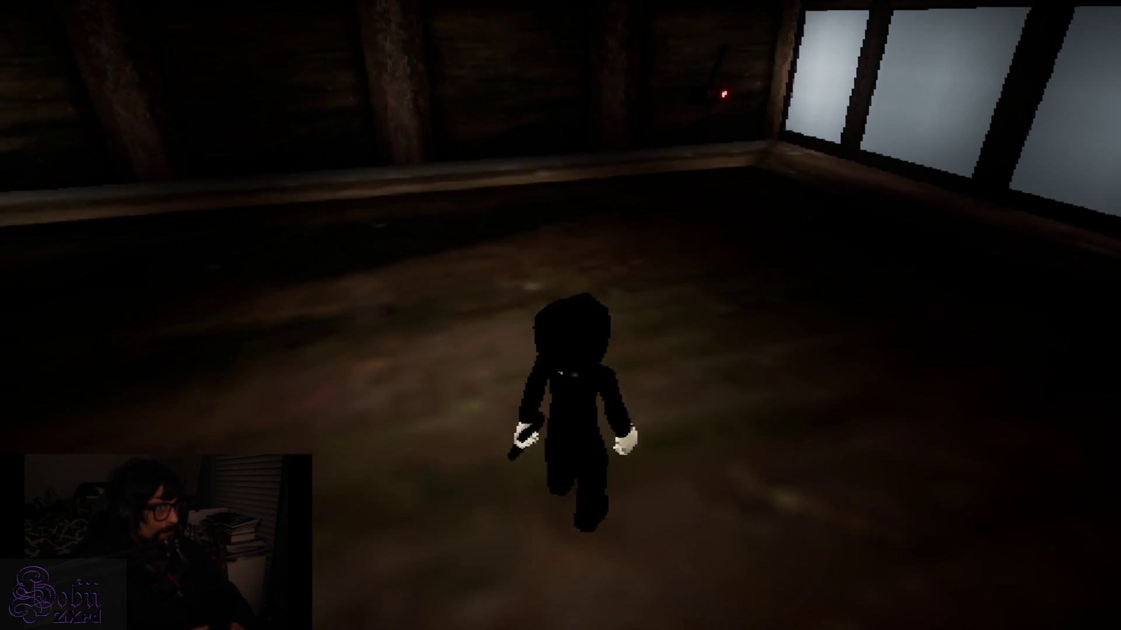
{"action": "key", "text": "w"}
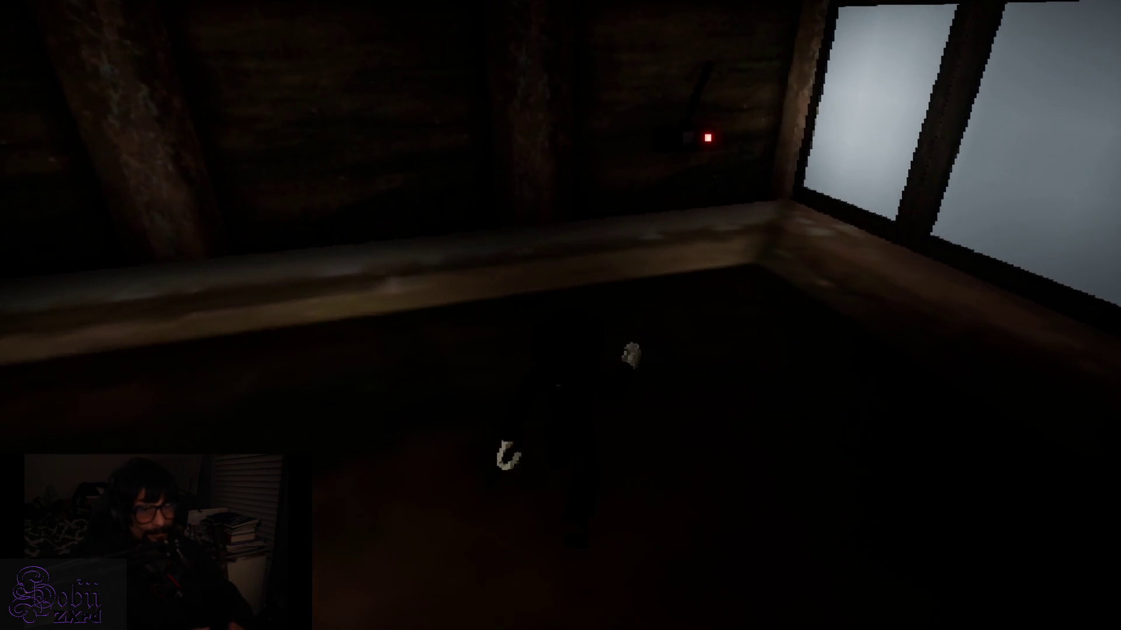
{"action": "key", "text": "w"}
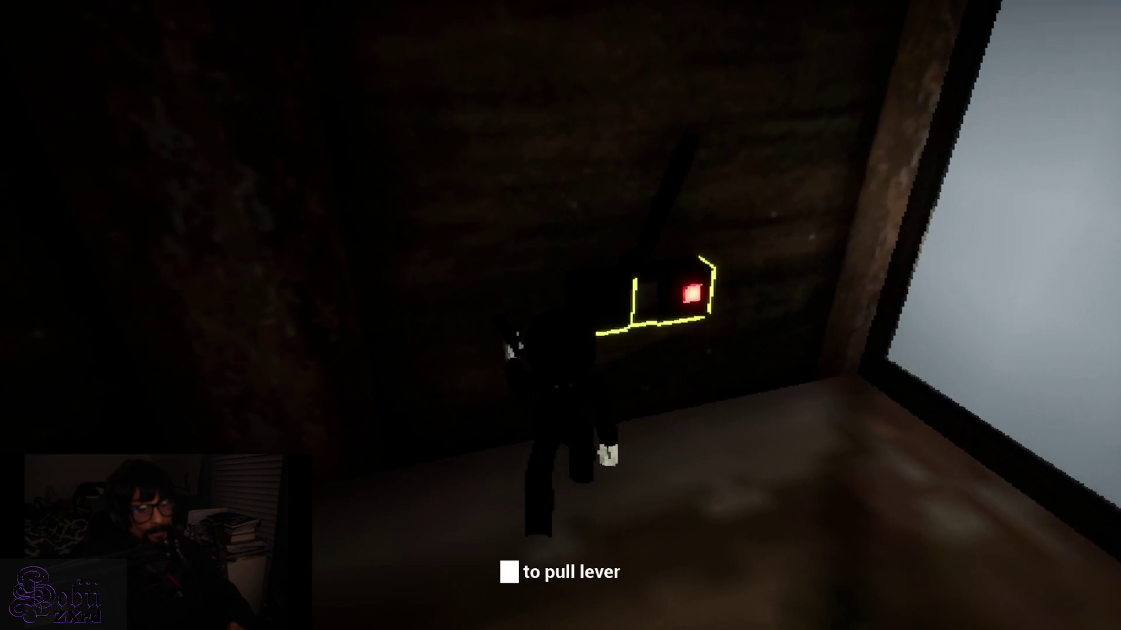
{"action": "key", "text": "e"}
{"action": "key", "text": "s"}
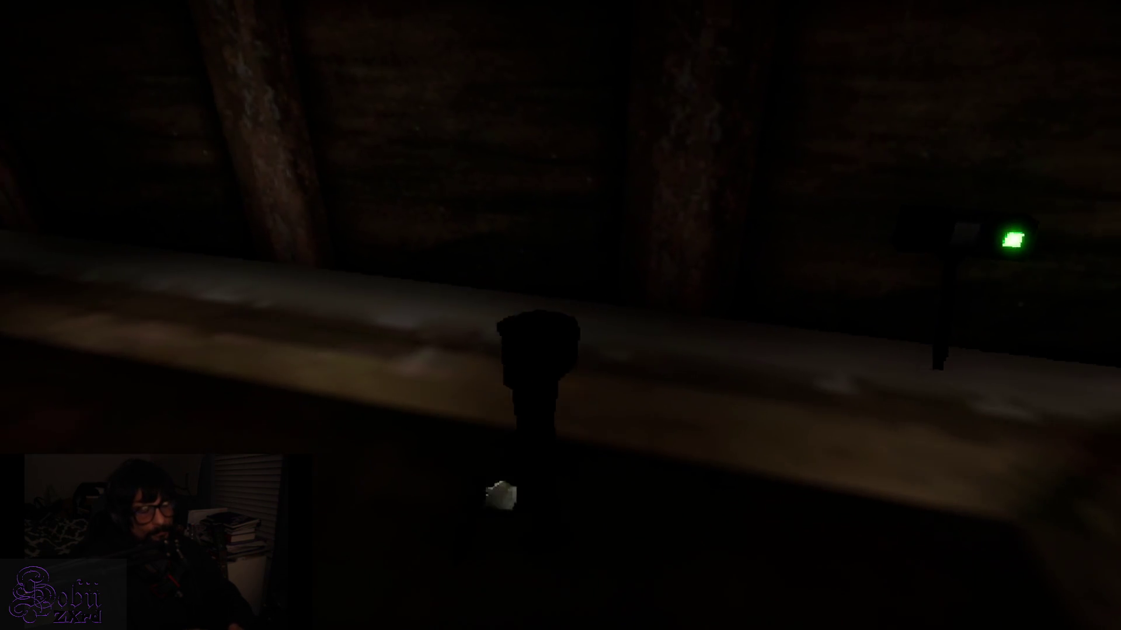
Step: Run out the open doorway, drop into the dark yard, and cross among the pillars
{"action": "key", "text": "w"}
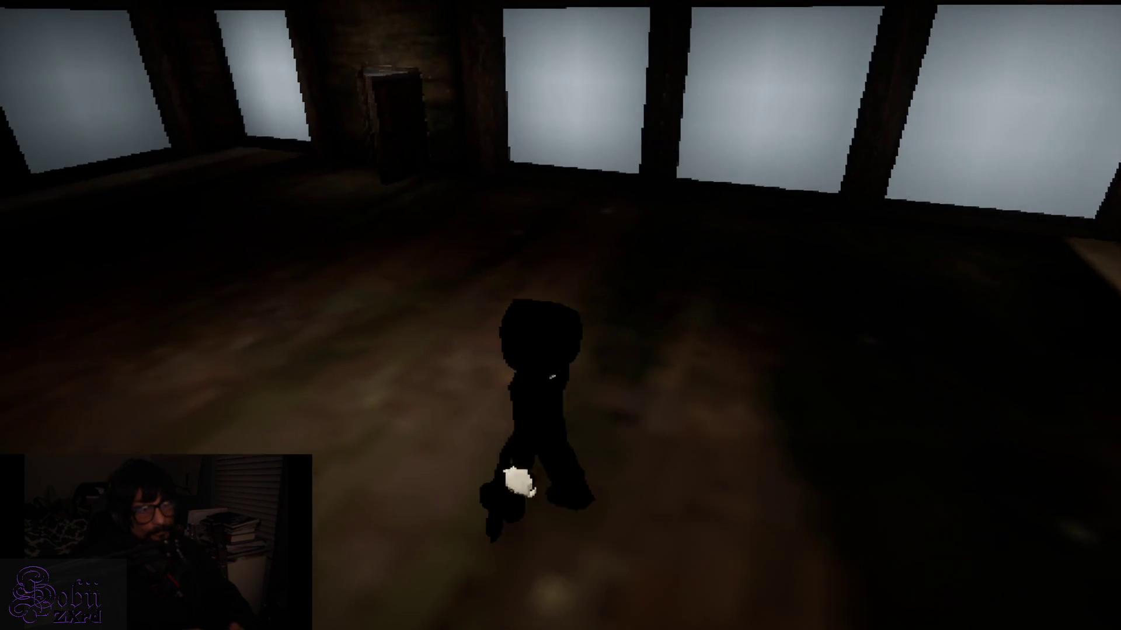
{"action": "key", "text": "w"}
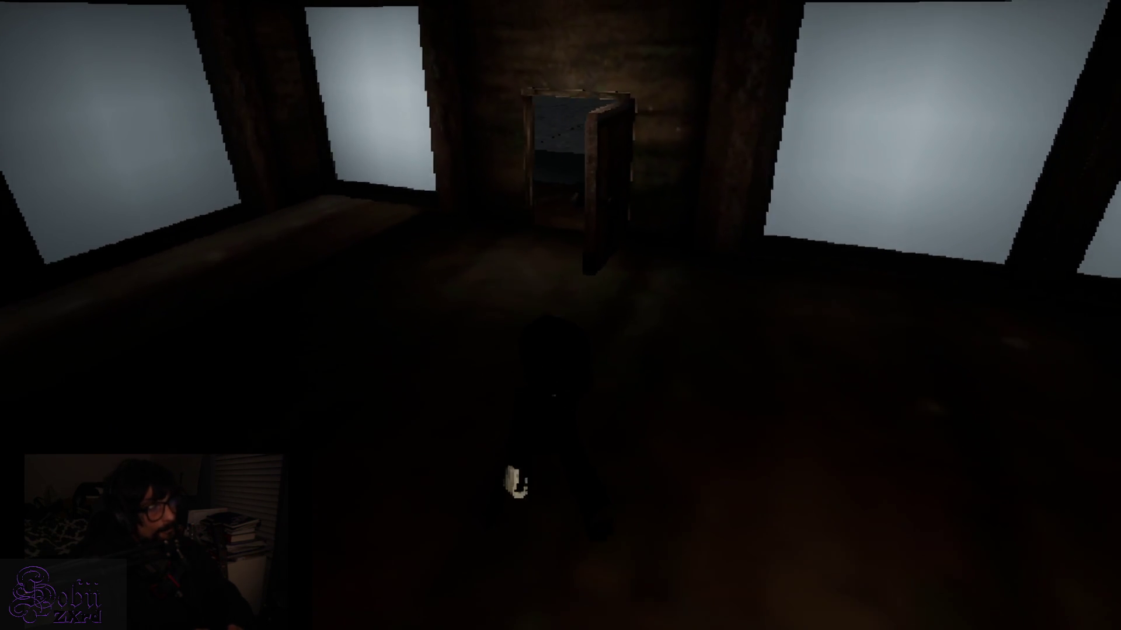
{"action": "key", "text": "w"}
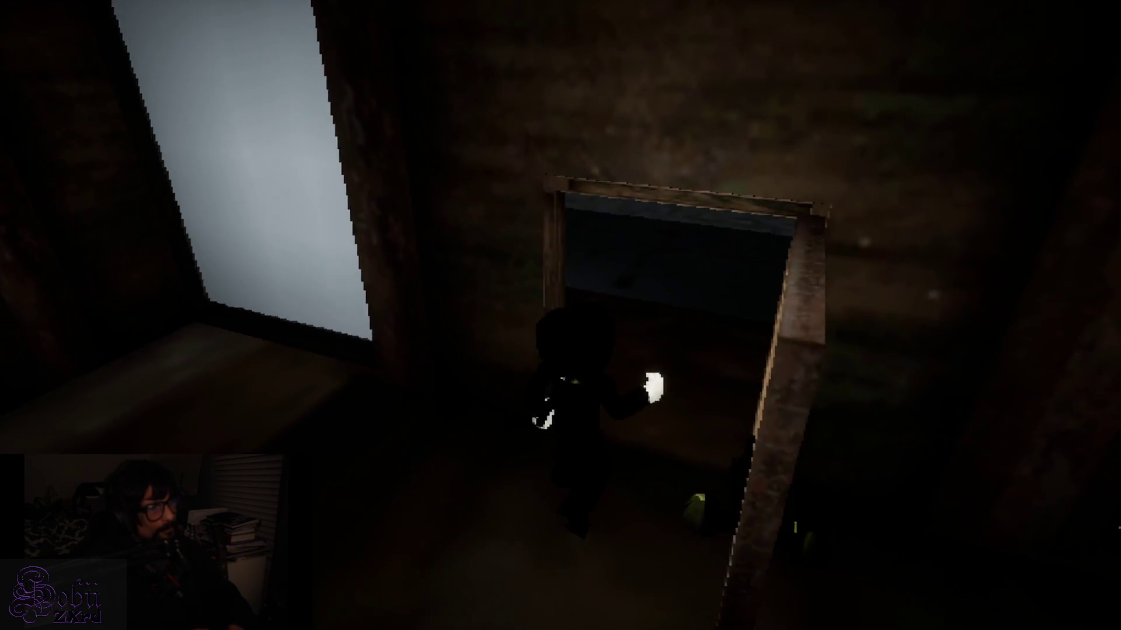
{"action": "key", "text": "w"}
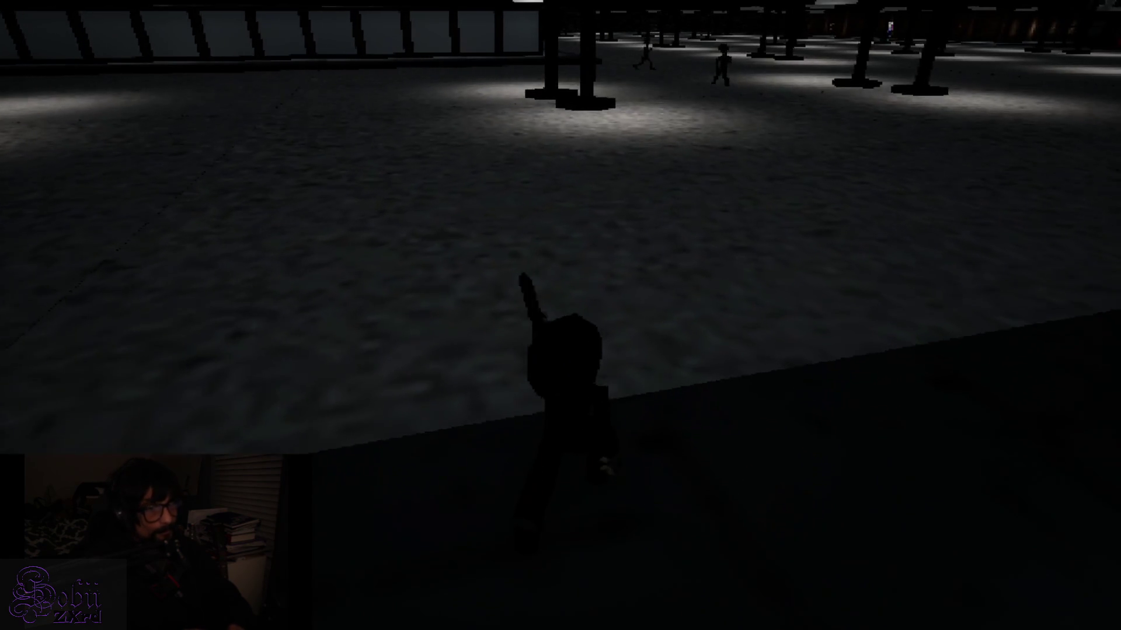
{"action": "key", "text": "w"}
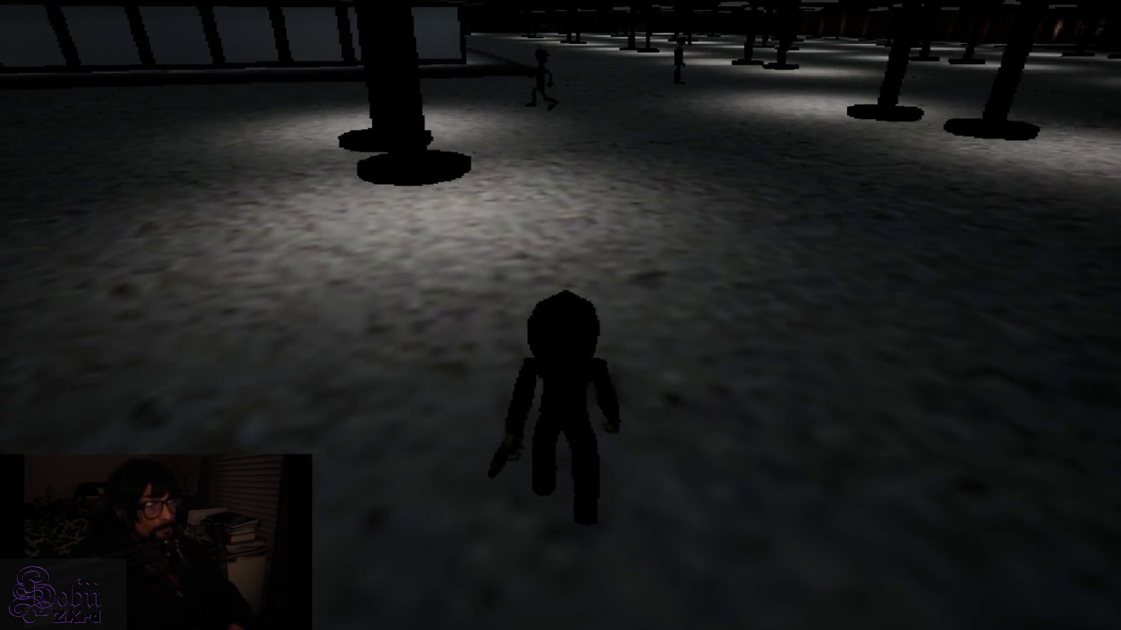
{"action": "key", "text": "w"}
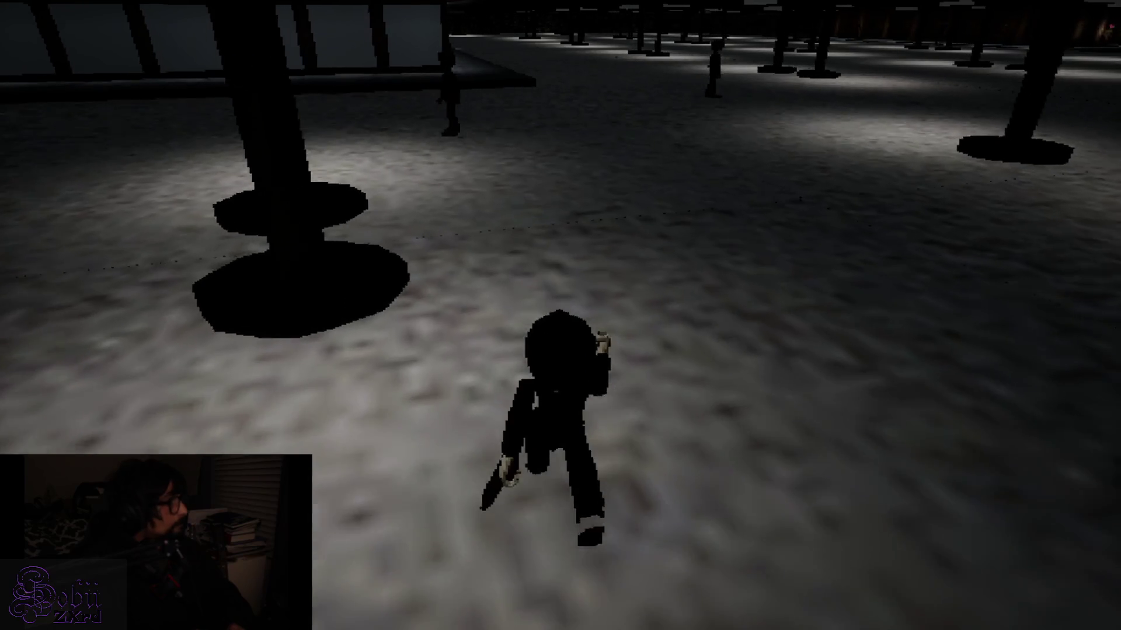
{"action": "key", "text": "w"}
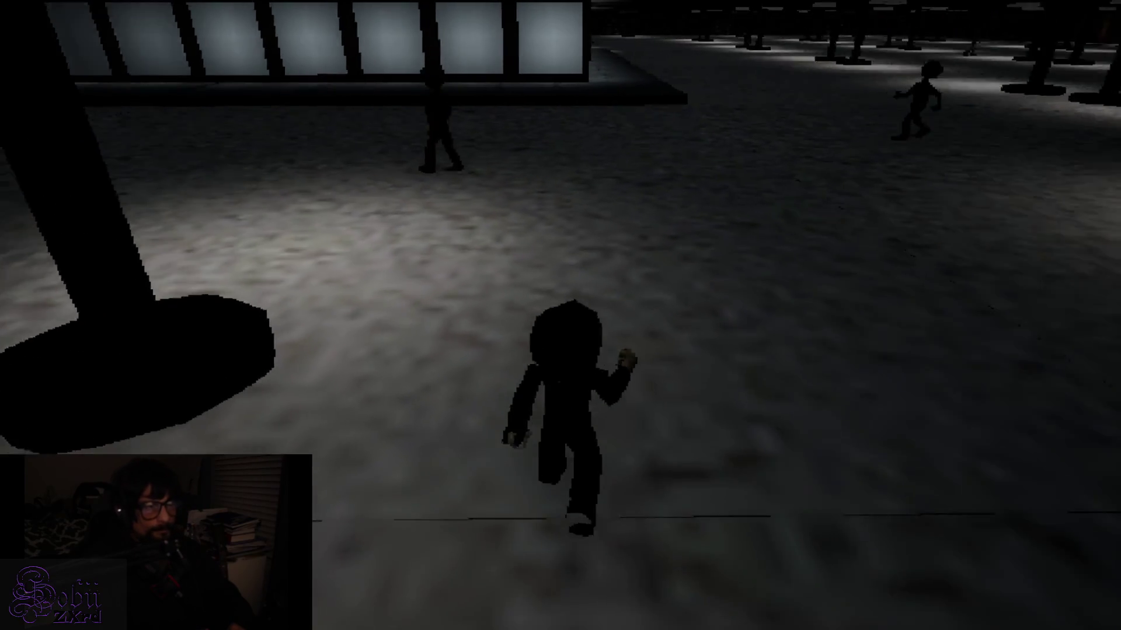
{"action": "key", "text": "w"}
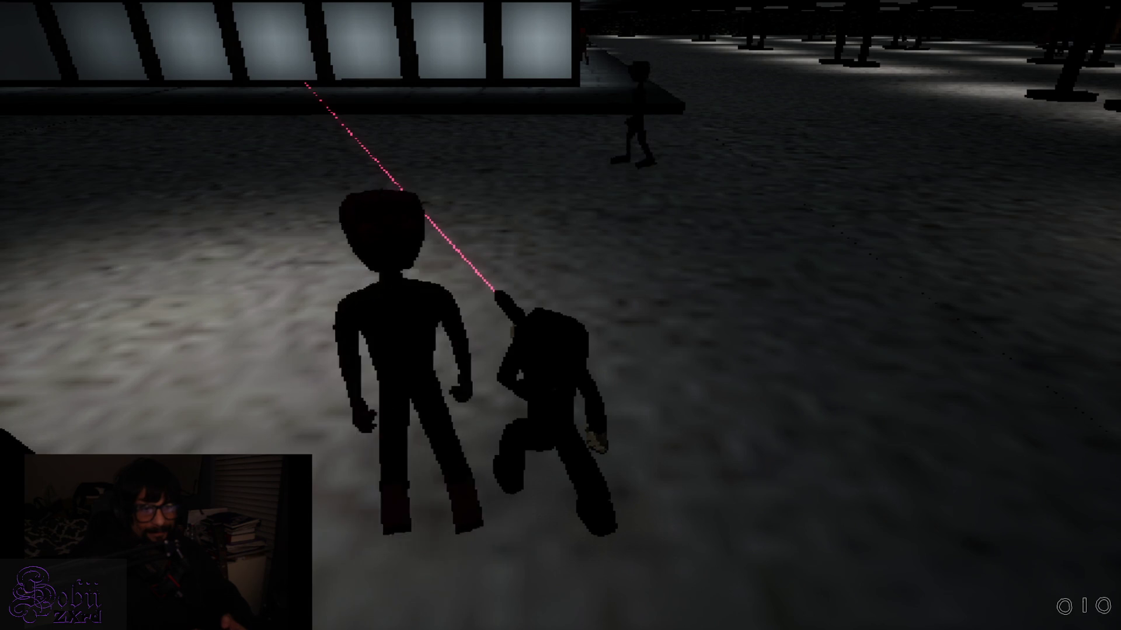
Step: Follow the red figure and aim the laser-sighted gun at it, then walk on to the lit wall
{"action": "key", "text": "w"}
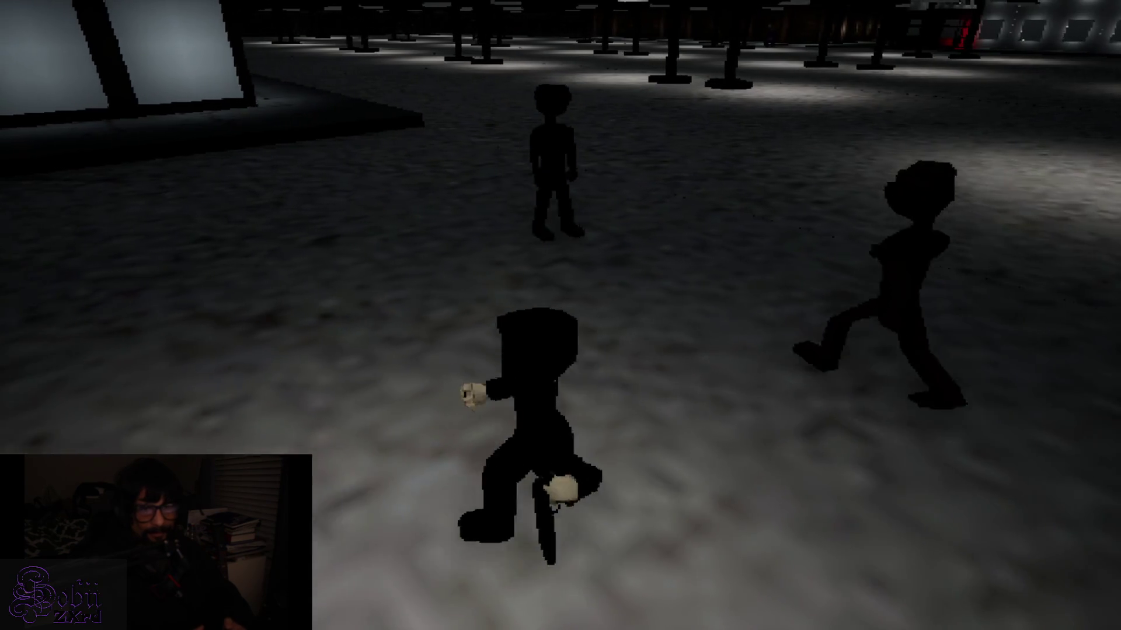
{"action": "key", "text": "w"}
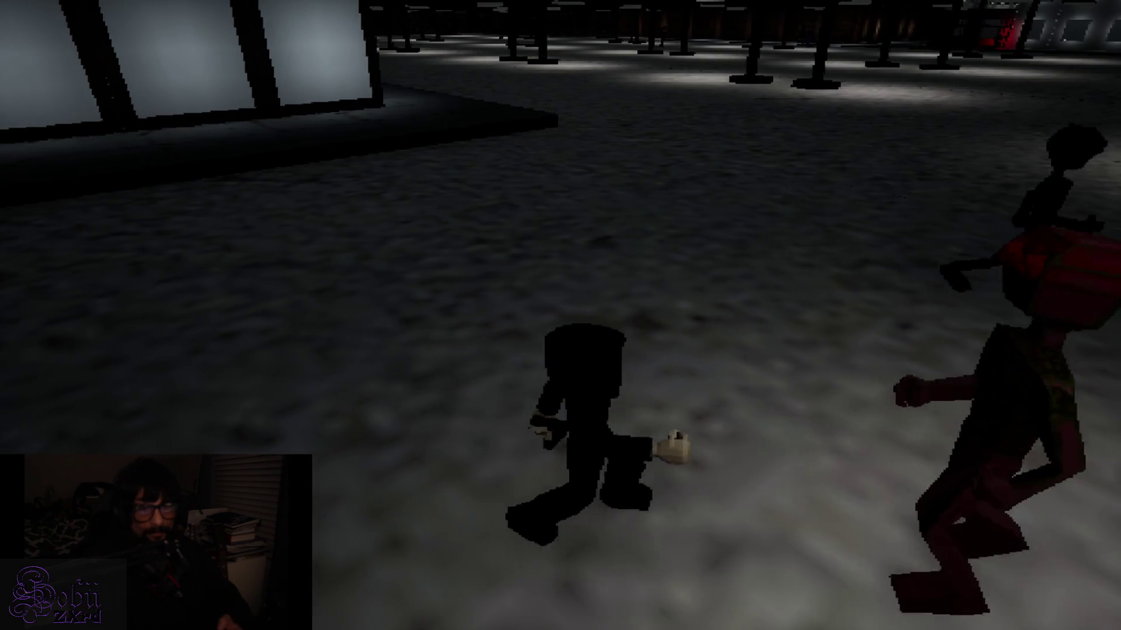
{"action": "key", "text": "w"}
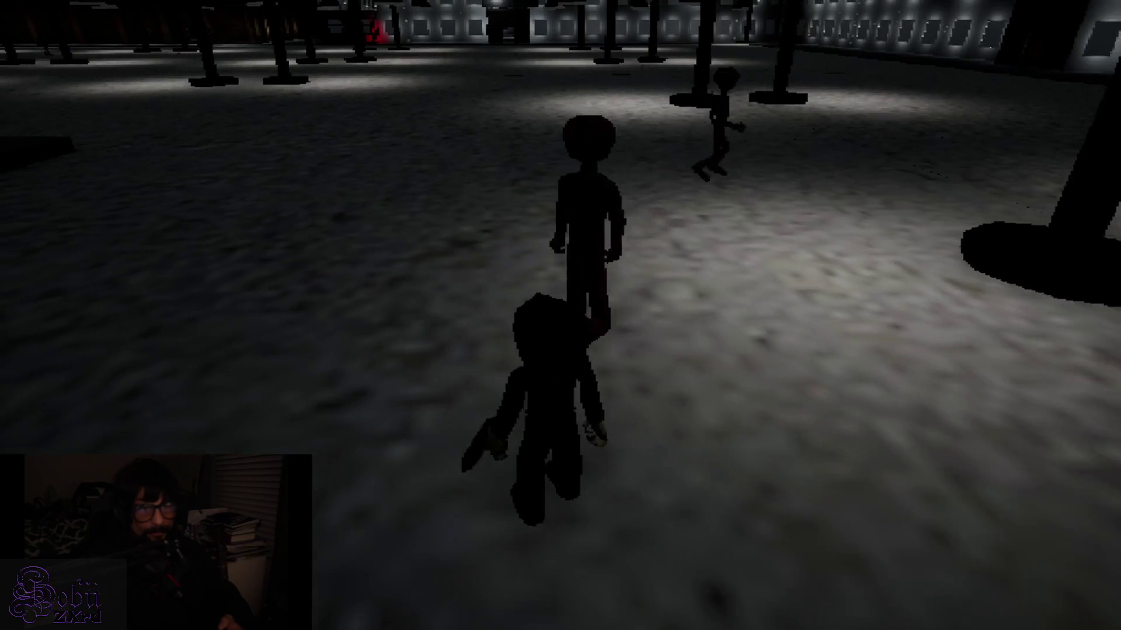
{"action": "key", "text": "w"}
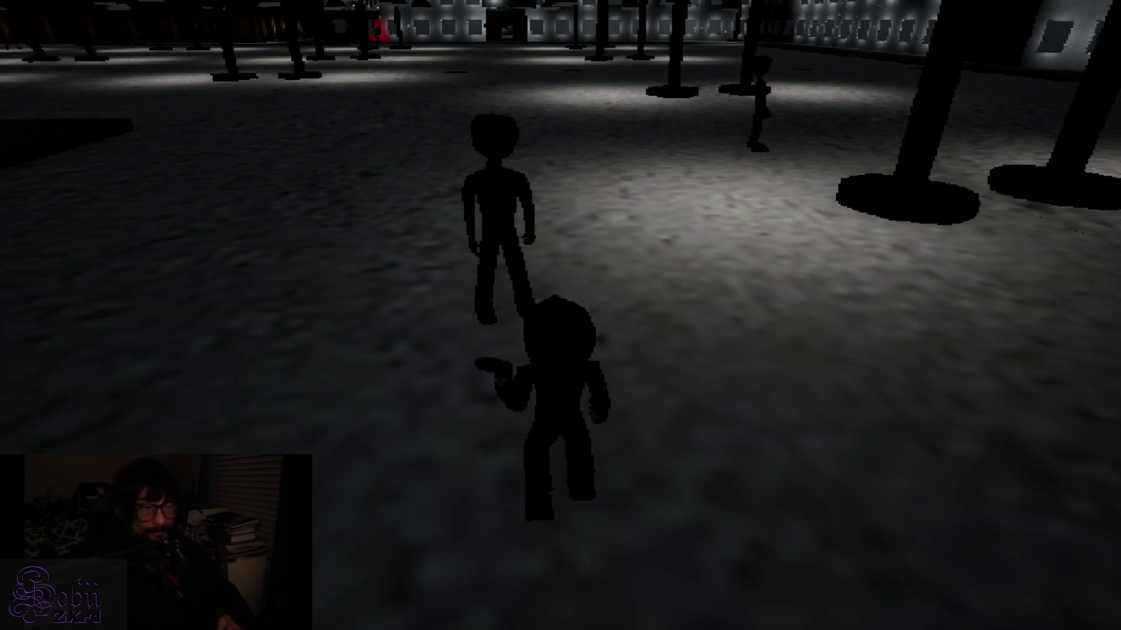
{"action": "key", "text": "w"}
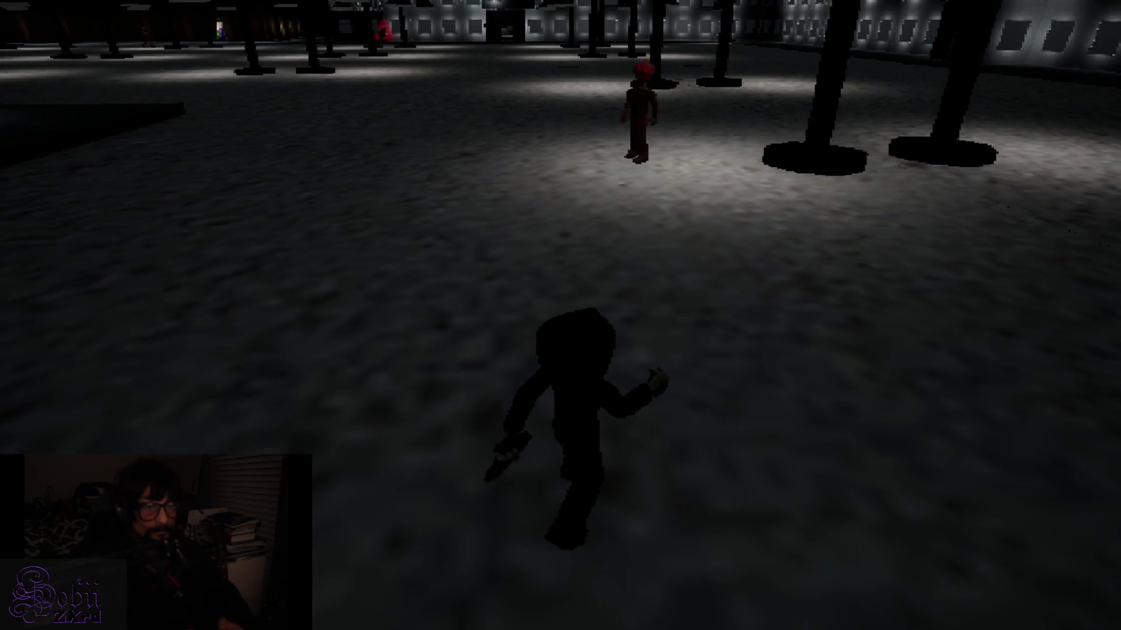
{"action": "key", "text": "w"}
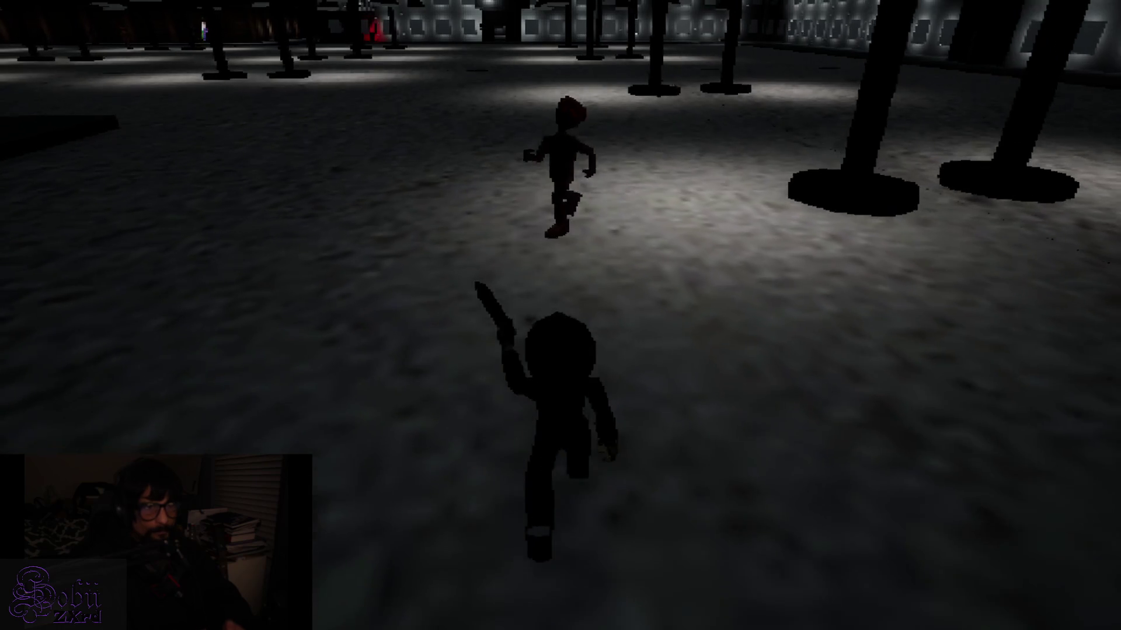
{"action": "key", "text": "w"}
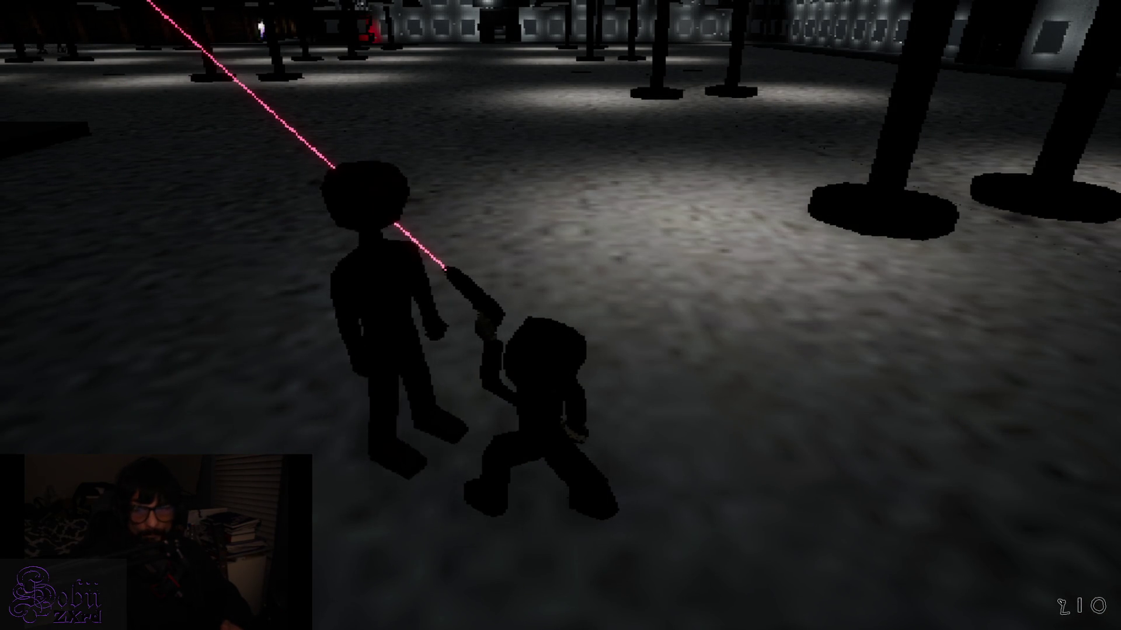
{"action": "key", "text": "w"}
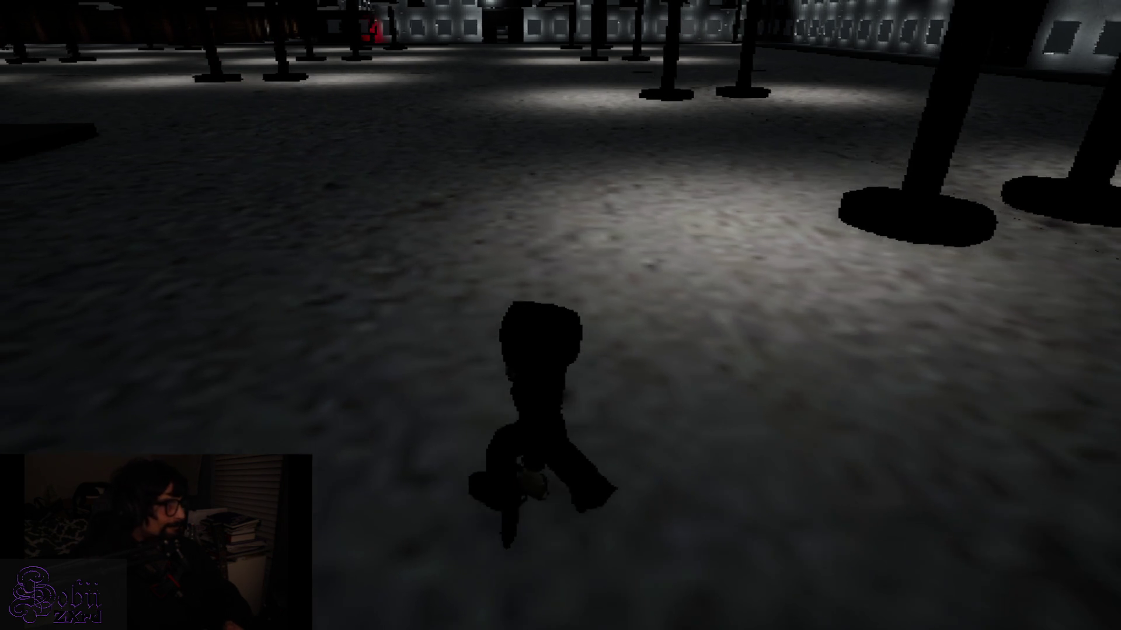
{"action": "key", "text": "a"}
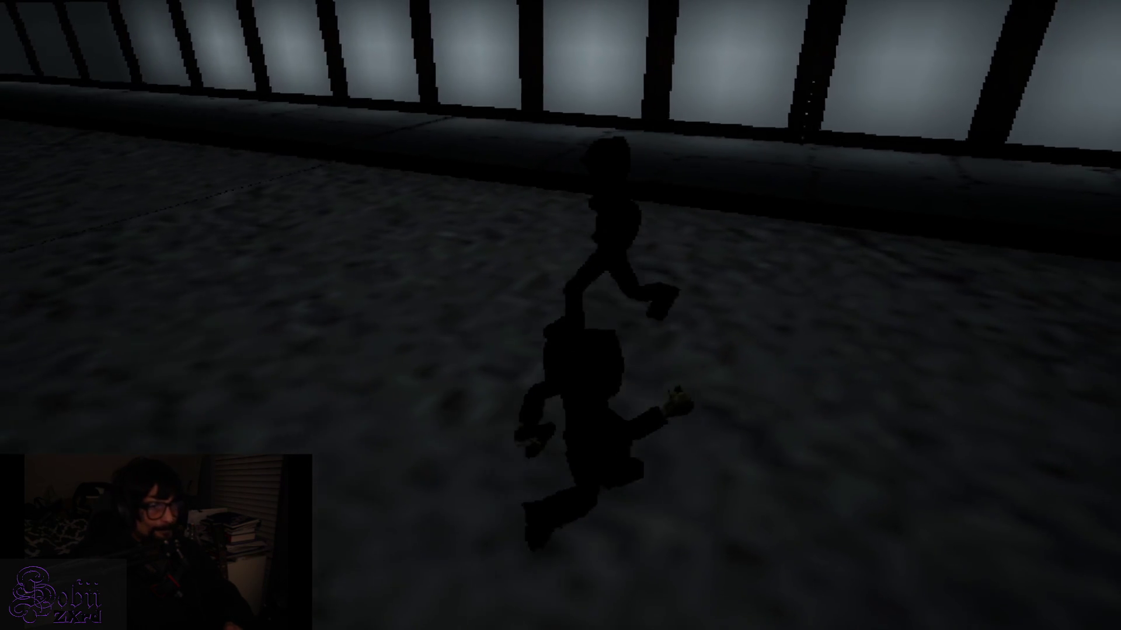
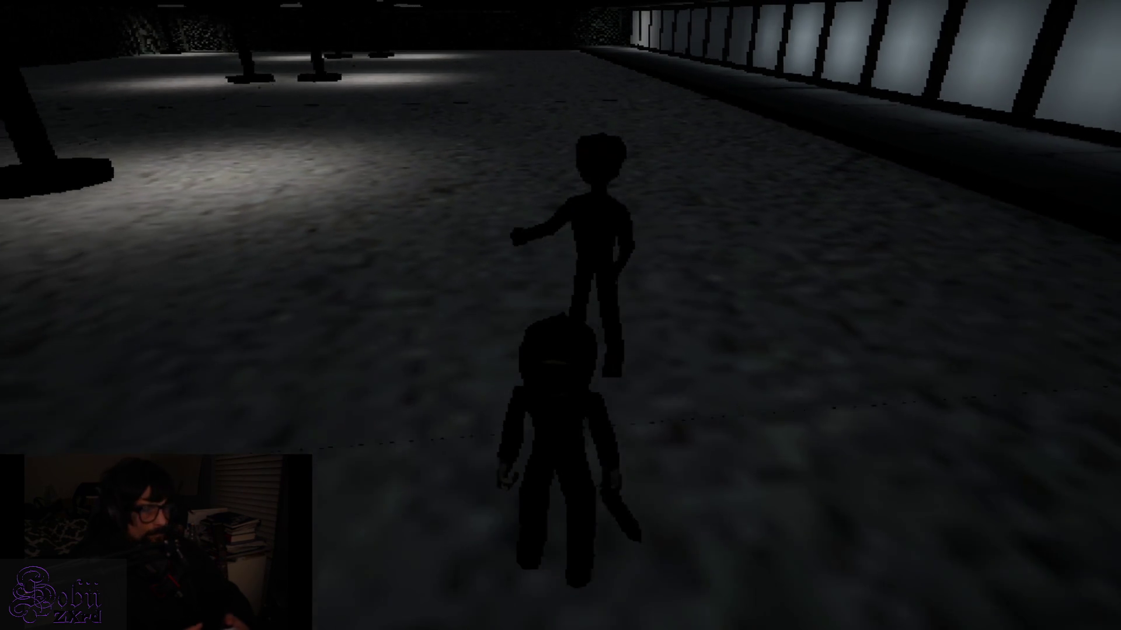
Step: Attack the tall figure, then move the character around the arena
{"action": "key", "text": "alt+Tab"}
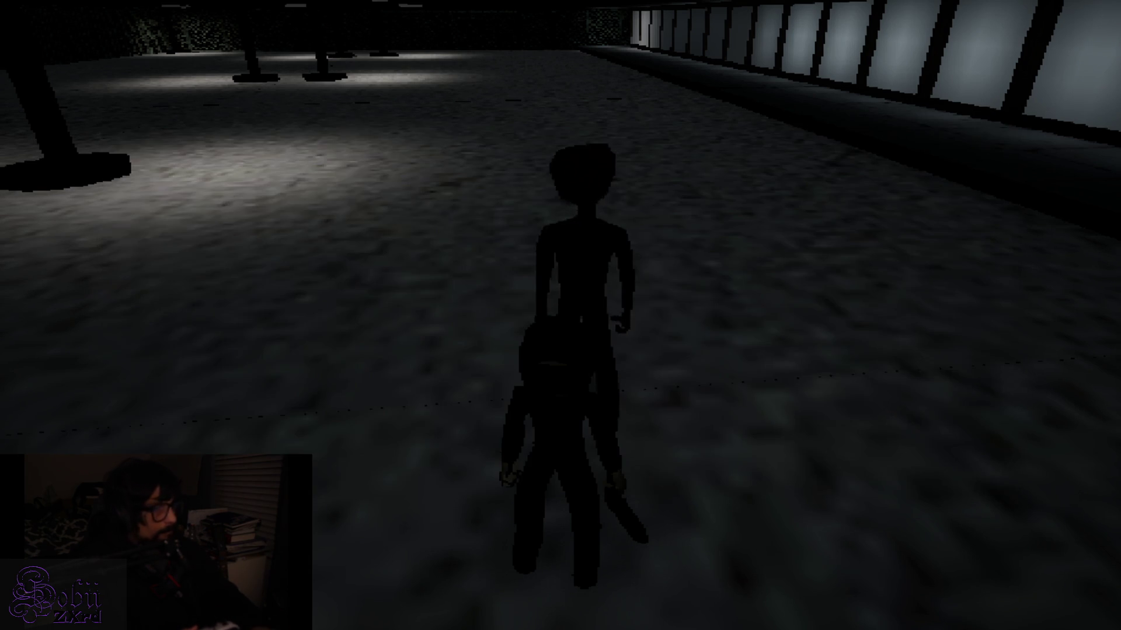
{"action": "key", "text": "w"}
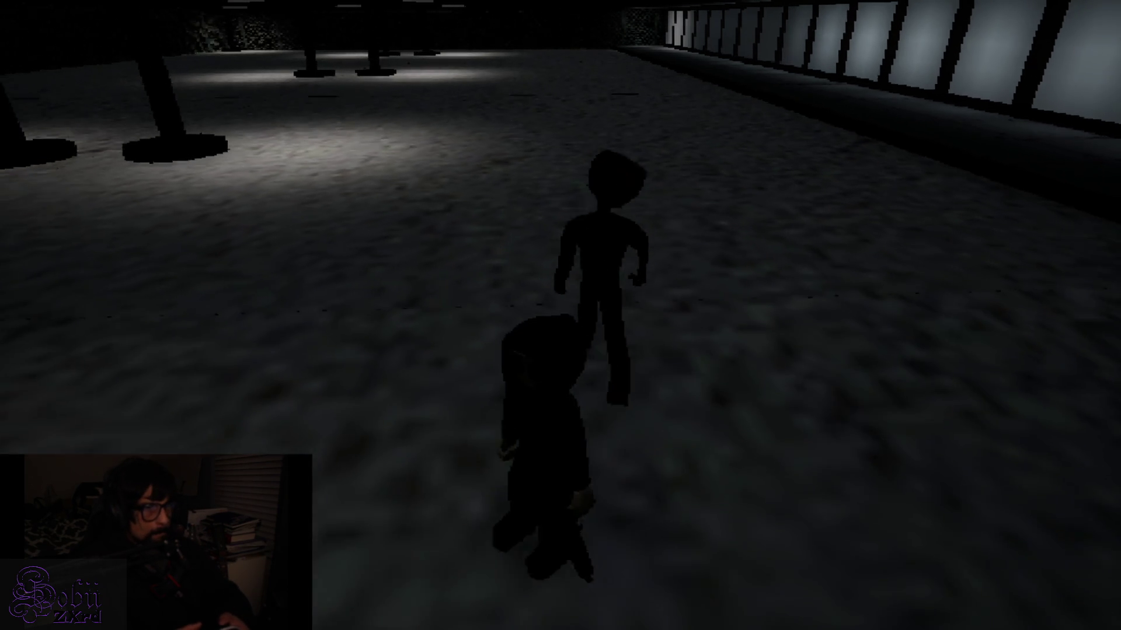
{"action": "key", "text": "w"}
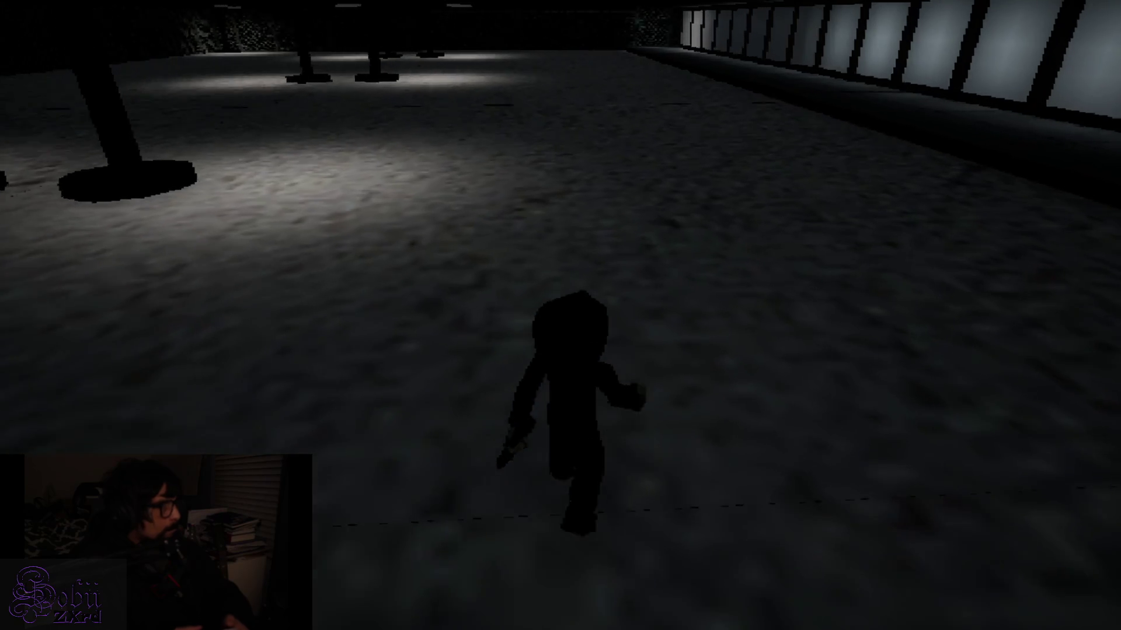
{"action": "key", "text": "w"}
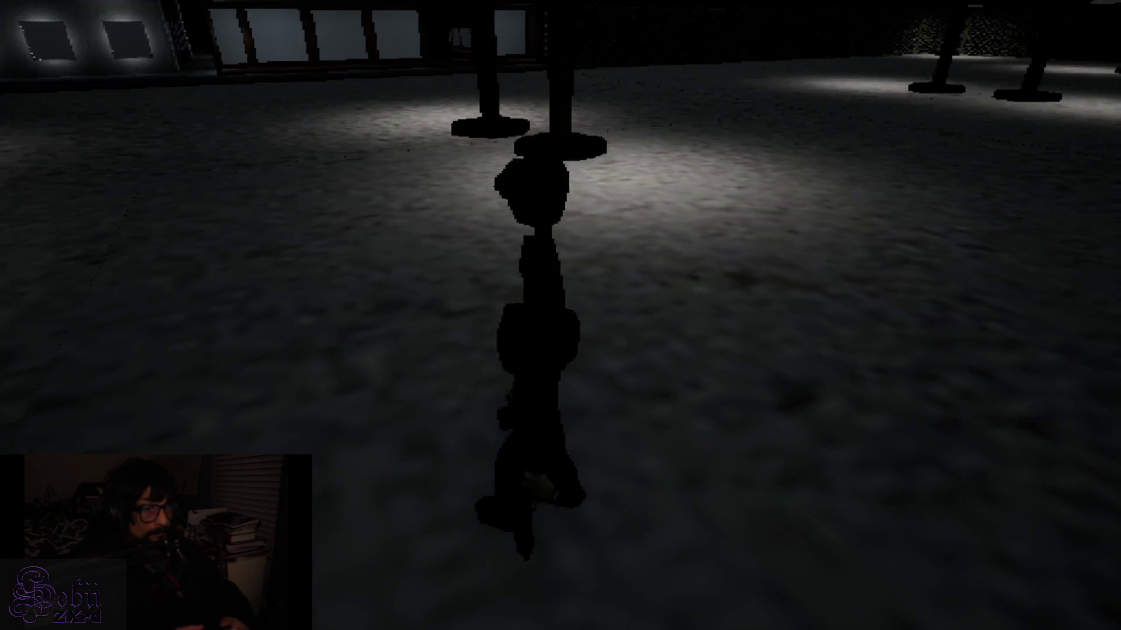
Step: Run across the arena toward the lit storefront with the glowing pink item readied
{"action": "key", "text": "w"}
{"action": "key", "text": "w"}
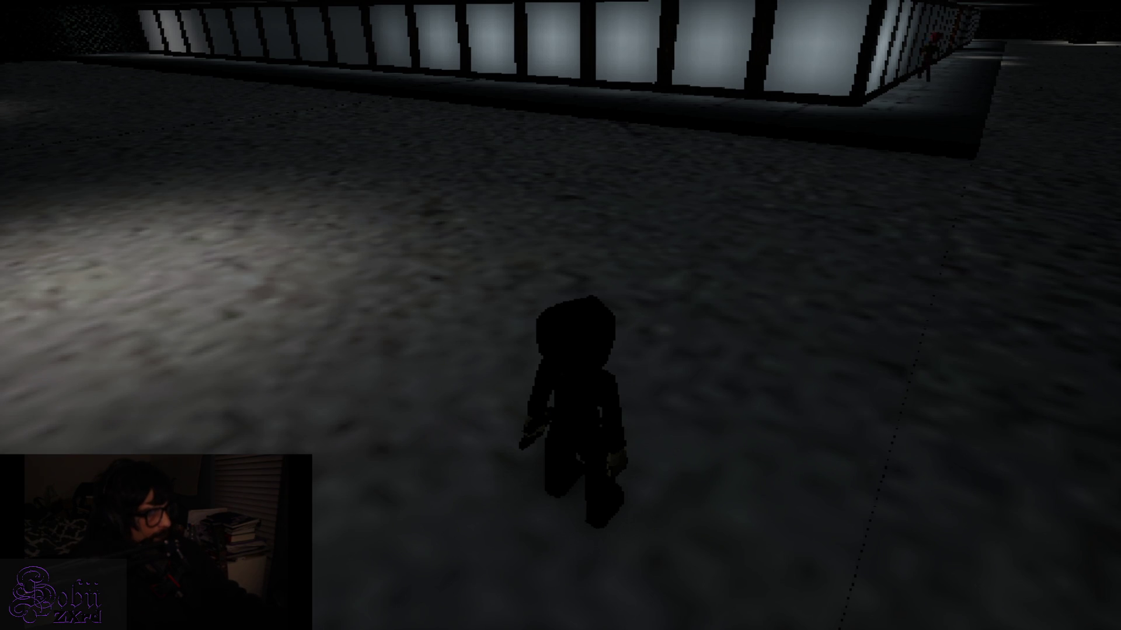
{"action": "key", "text": "1"}
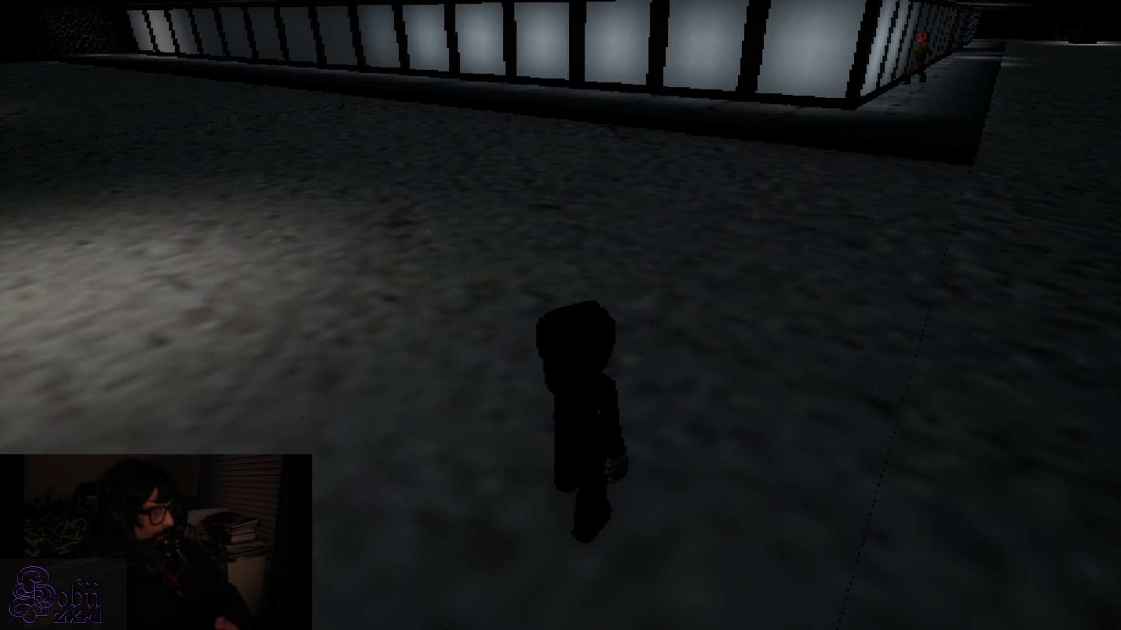
{"action": "key", "text": "w"}
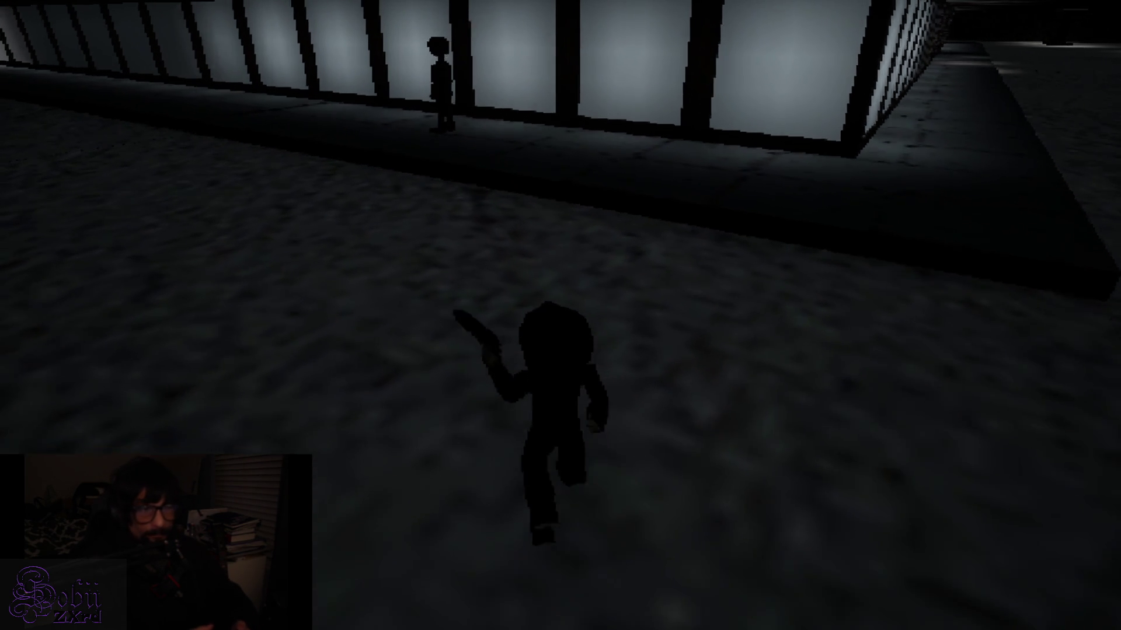
Step: Aim at the storefront figure and run along the lit sidewalk to the wooden door
{"action": "right_click", "coordinate": [561, 315]}
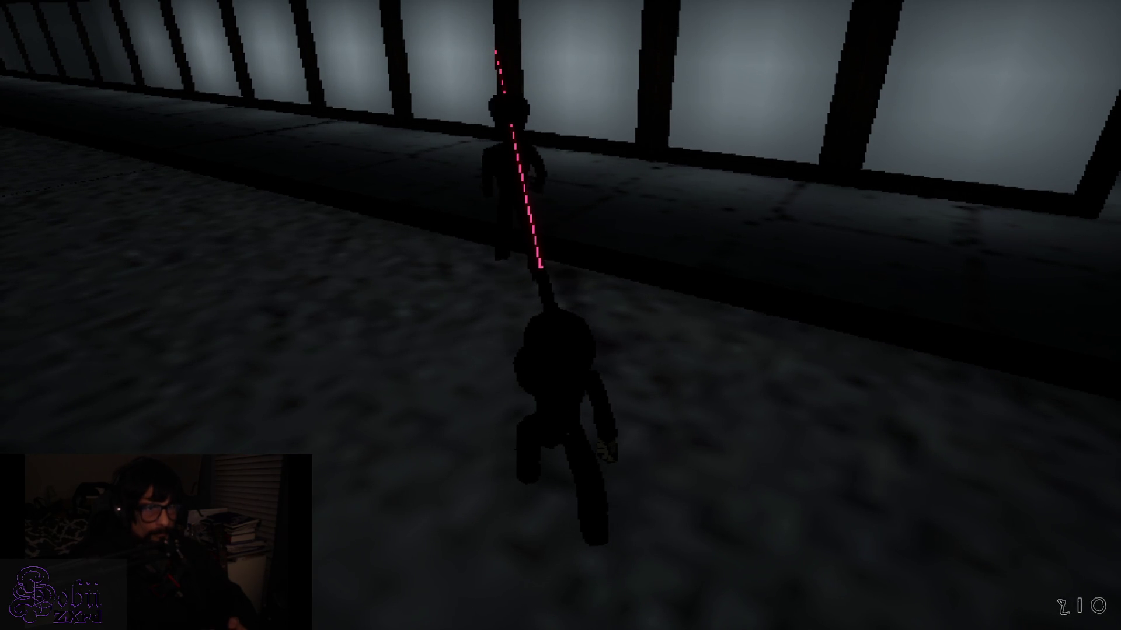
{"action": "key", "text": "w"}
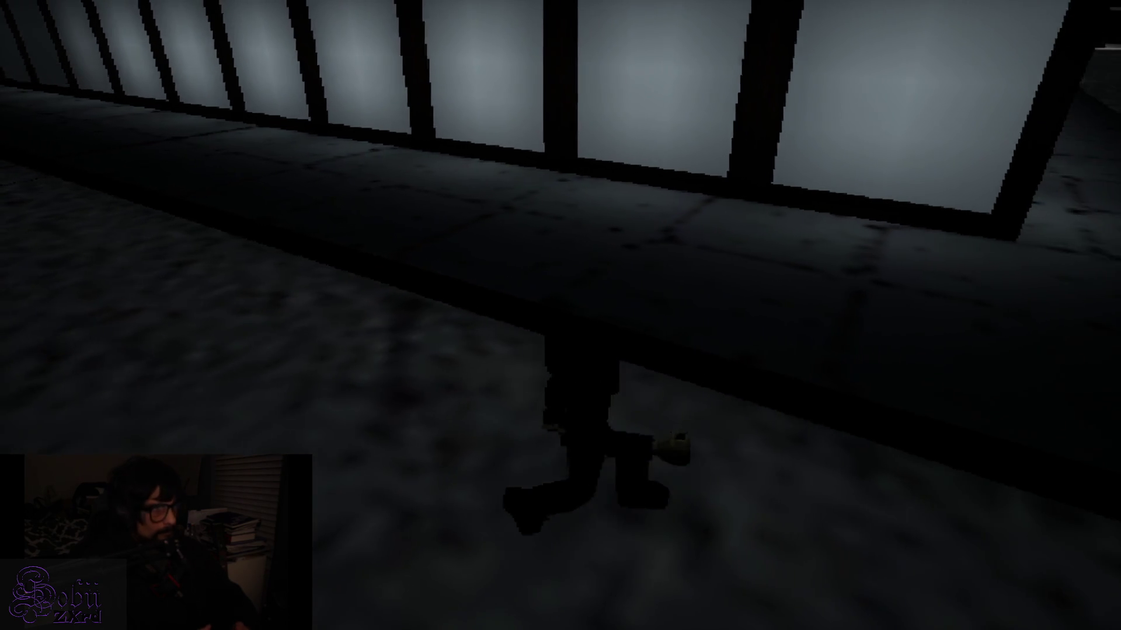
{"action": "key", "text": "w"}
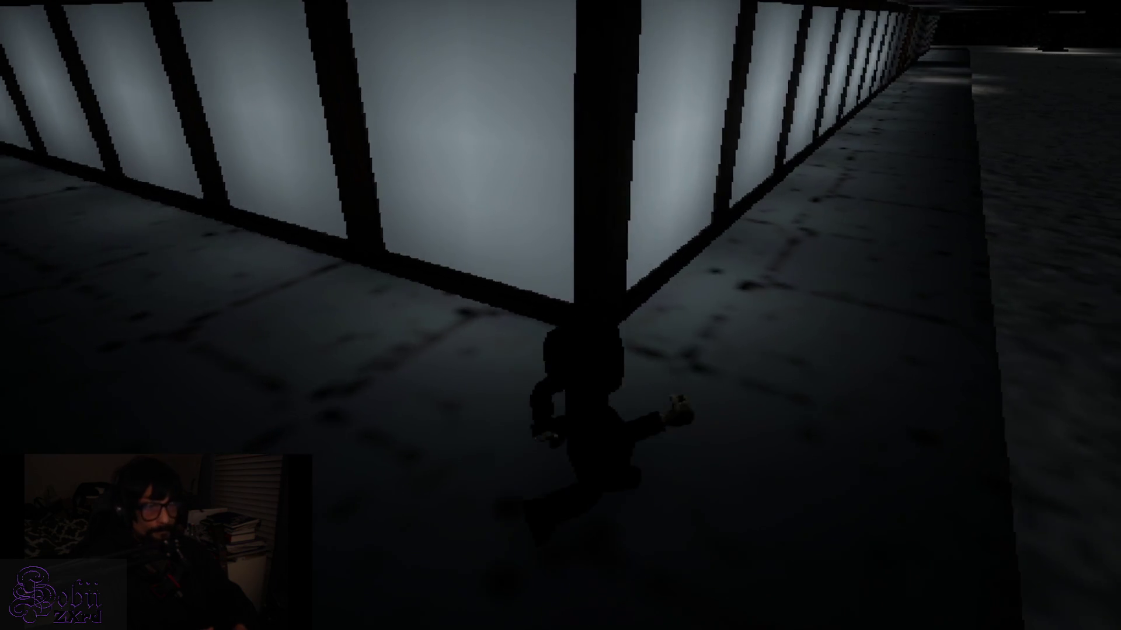
{"action": "key", "text": "w"}
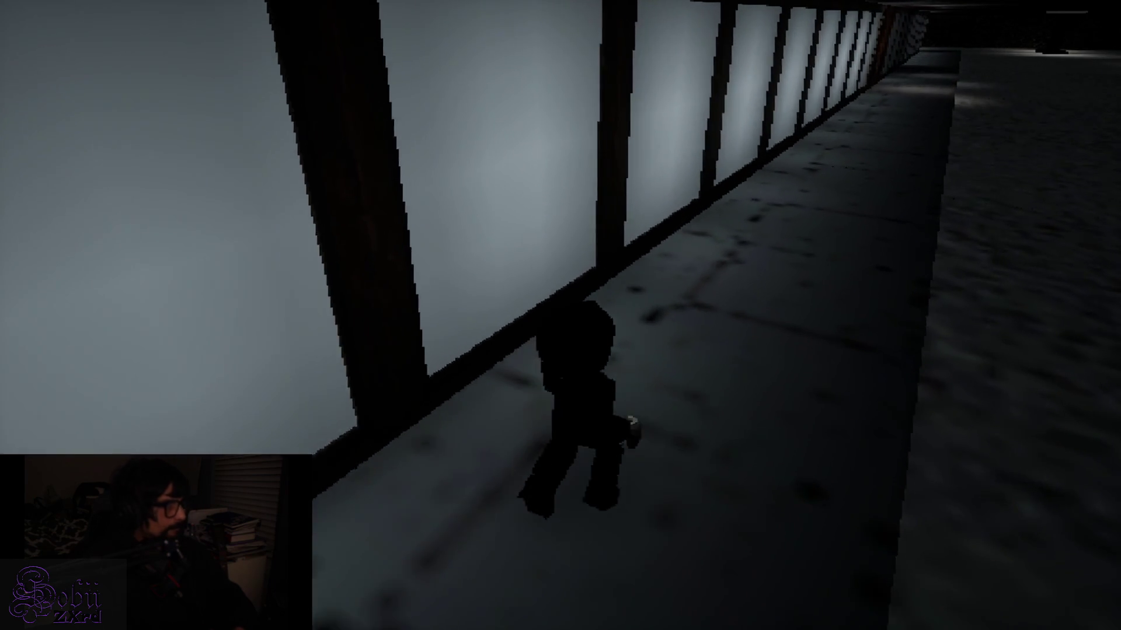
{"action": "key", "text": "w"}
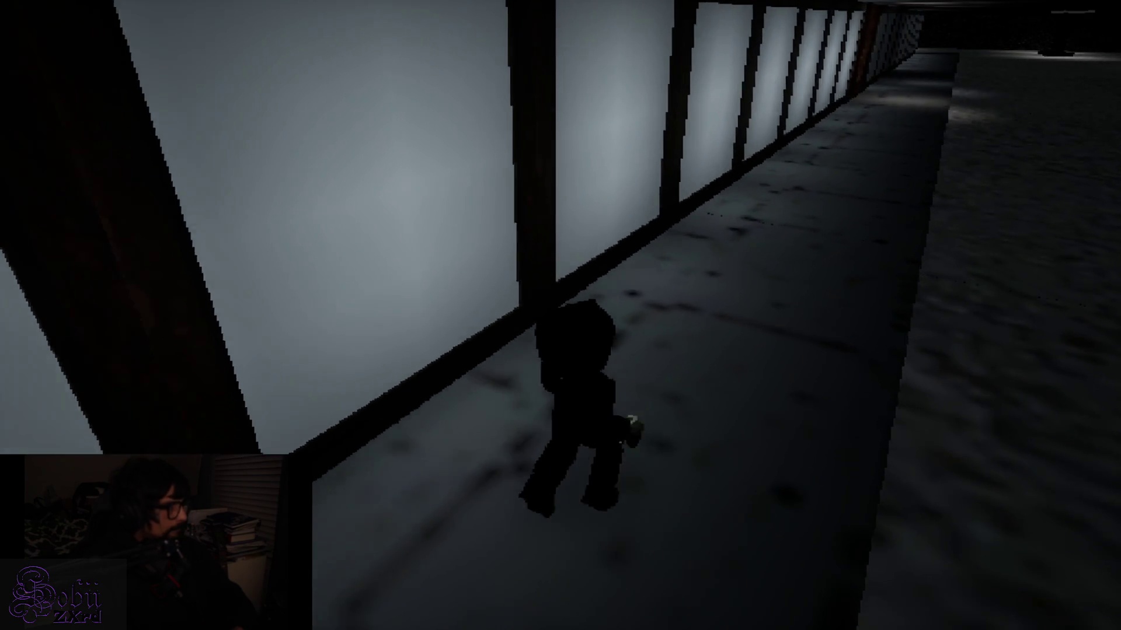
{"action": "key", "text": "w"}
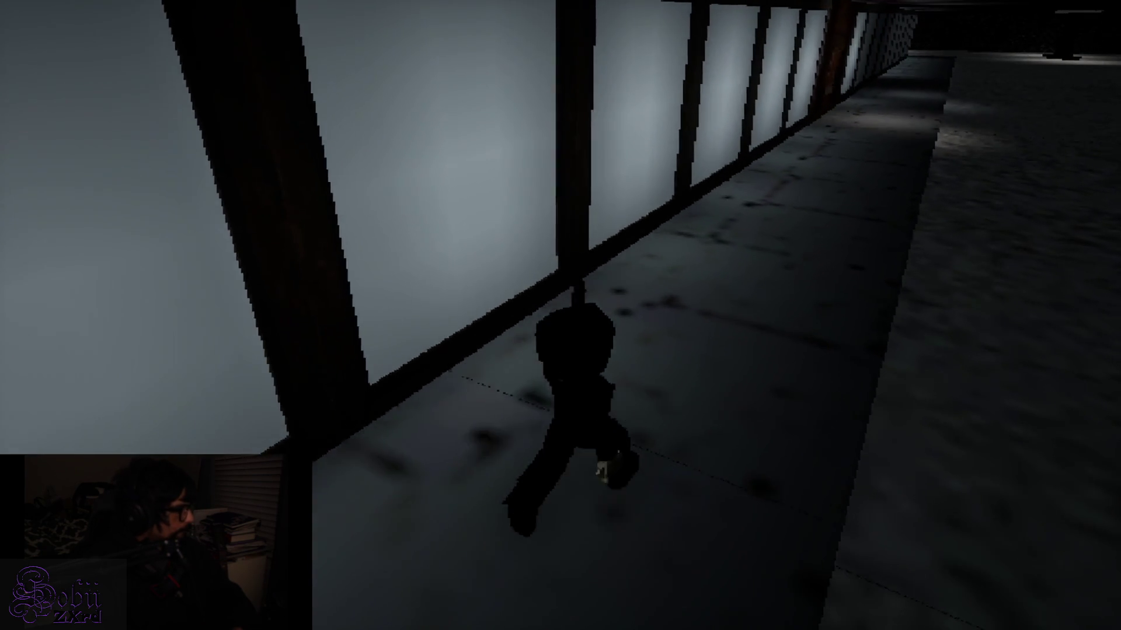
{"action": "key", "text": "w"}
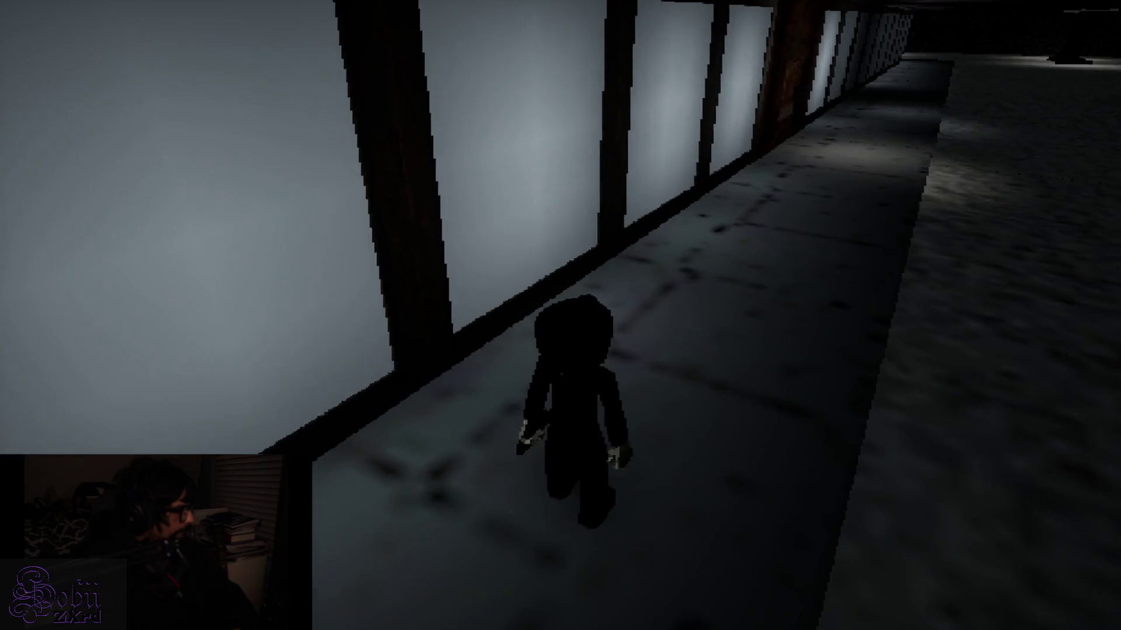
{"action": "key", "text": "w"}
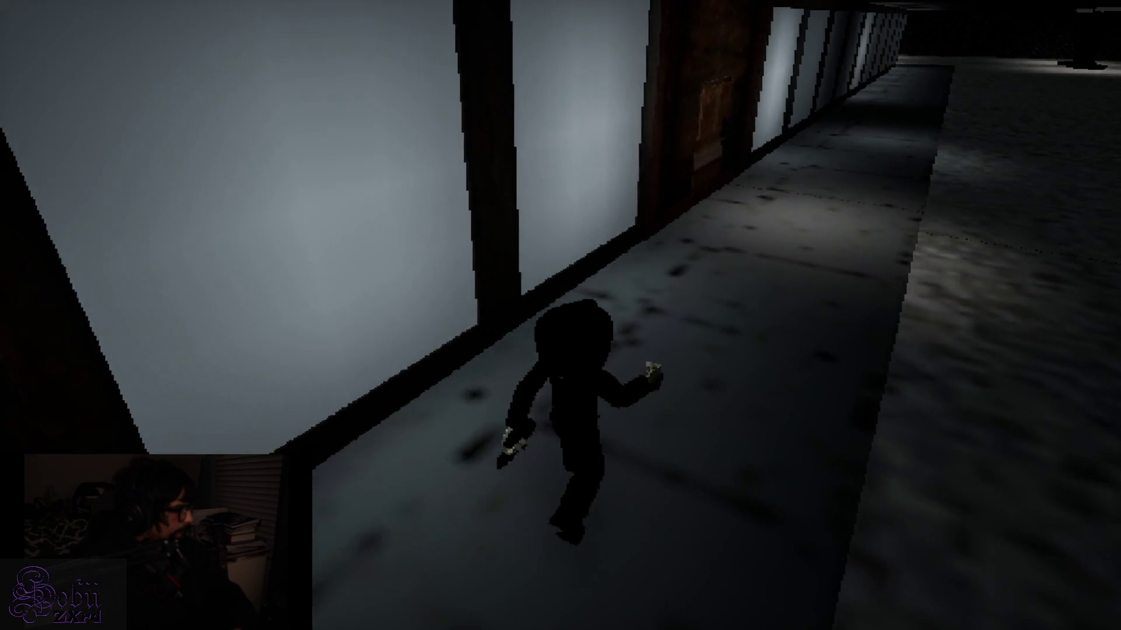
{"action": "key", "text": "w"}
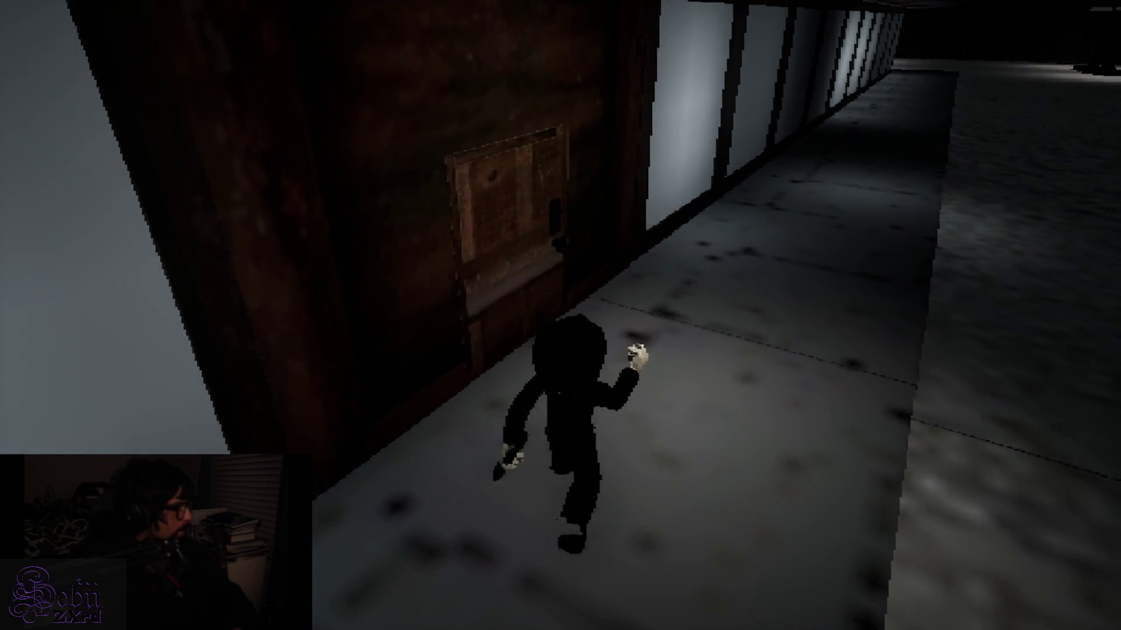
Step: Open the wooden door and walk into the room where ZED's dialogue starts
{"action": "key", "text": "e"}
{"action": "key", "text": "w"}
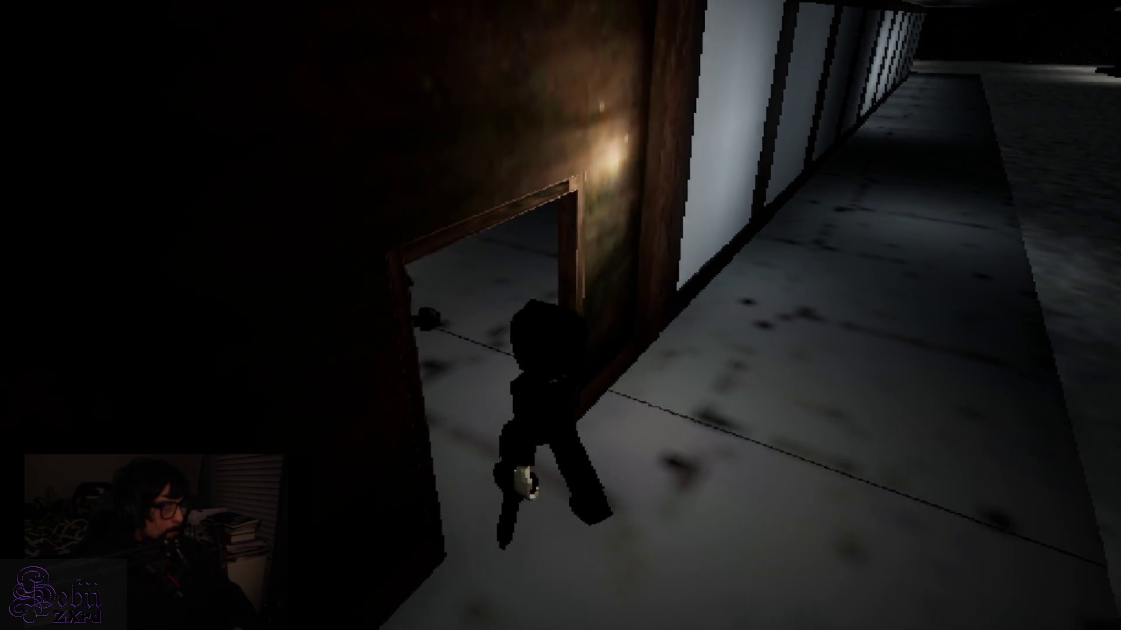
{"action": "key", "text": "w"}
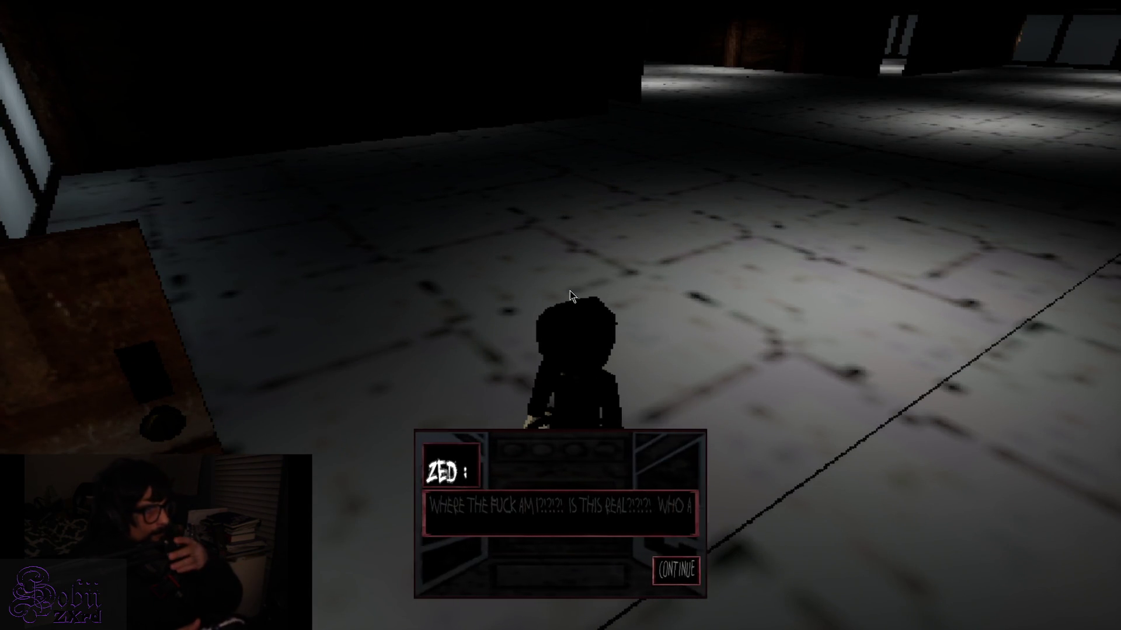
Step: Close ZED's dialogue box and walk the character forward and back in the dark tiled room
{"action": "key", "text": "alt+Tab"}
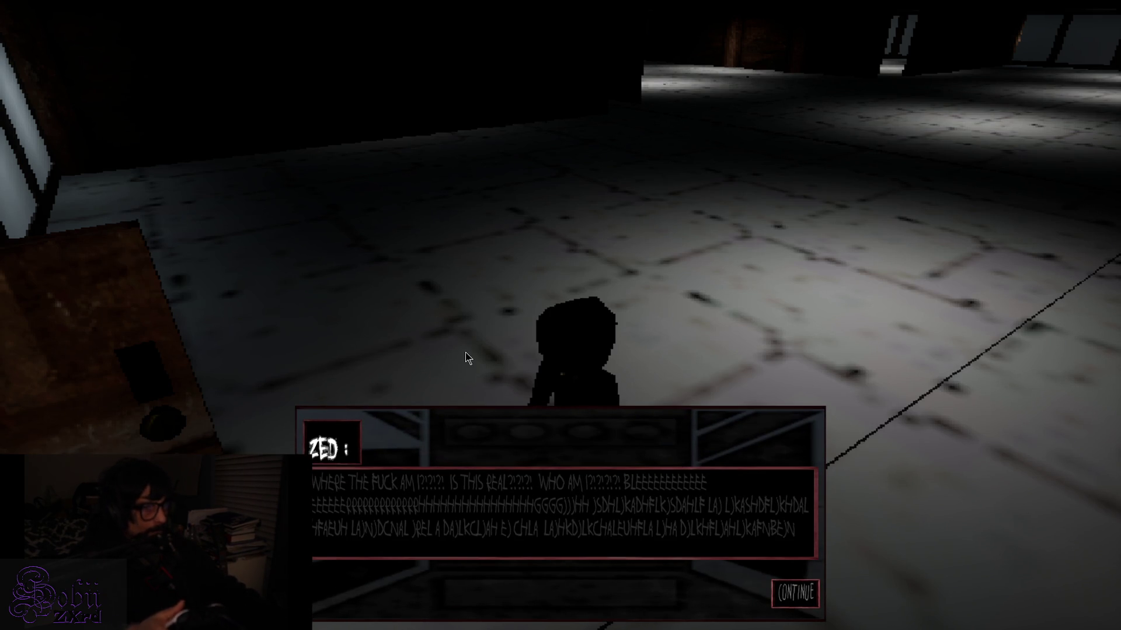
{"action": "key", "text": "Return"}
{"action": "key", "text": "w"}
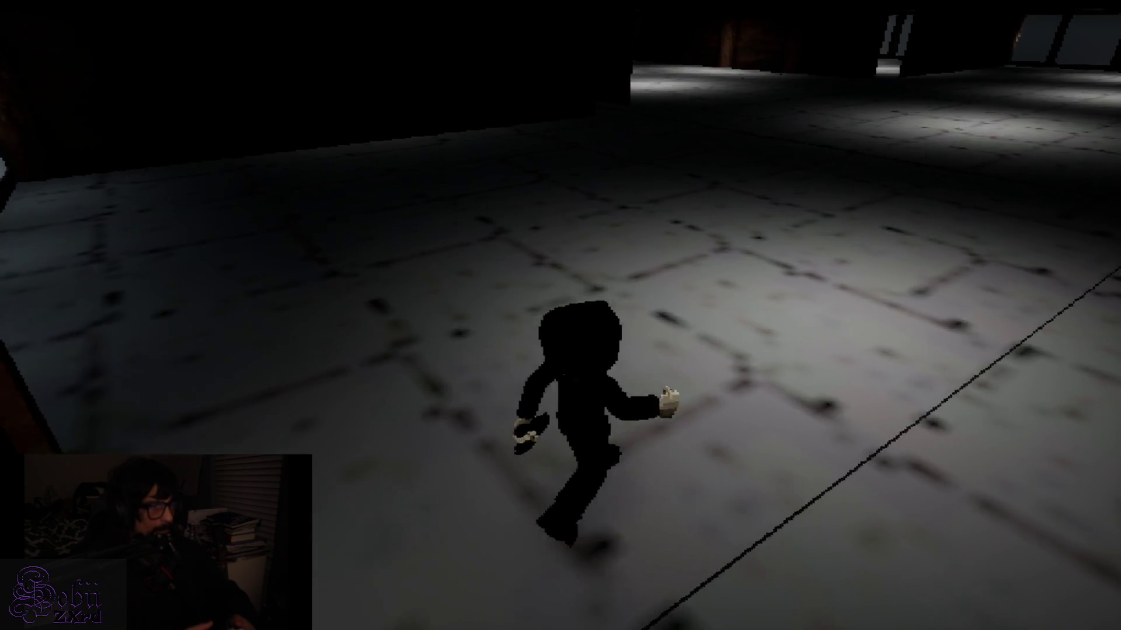
{"action": "key", "text": "s"}
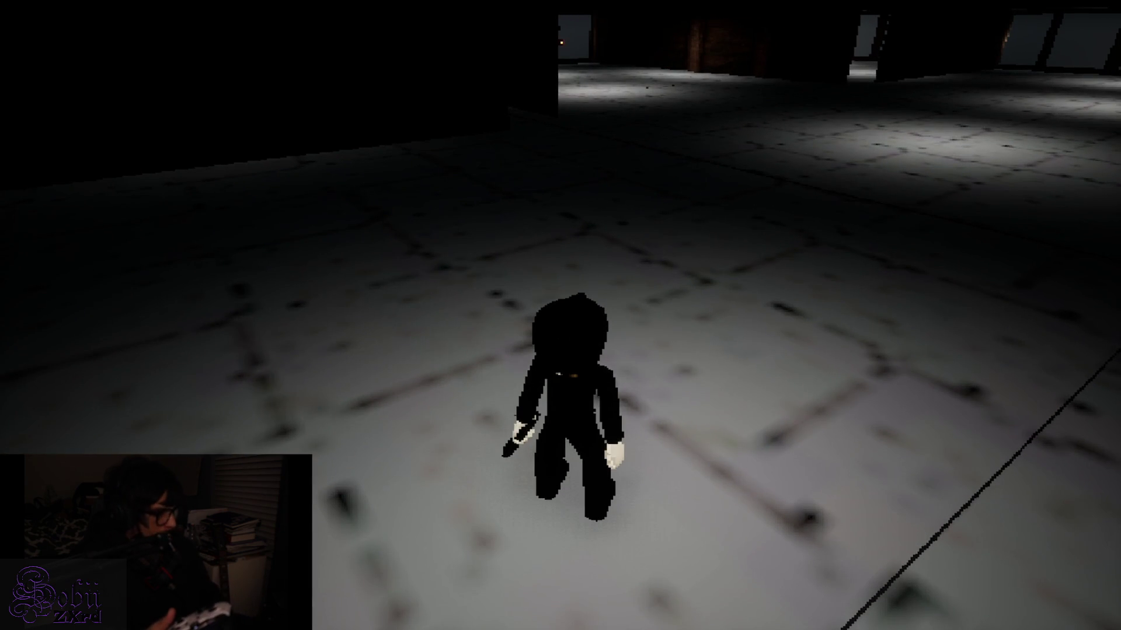
{"action": "key", "text": "alt+Tab"}
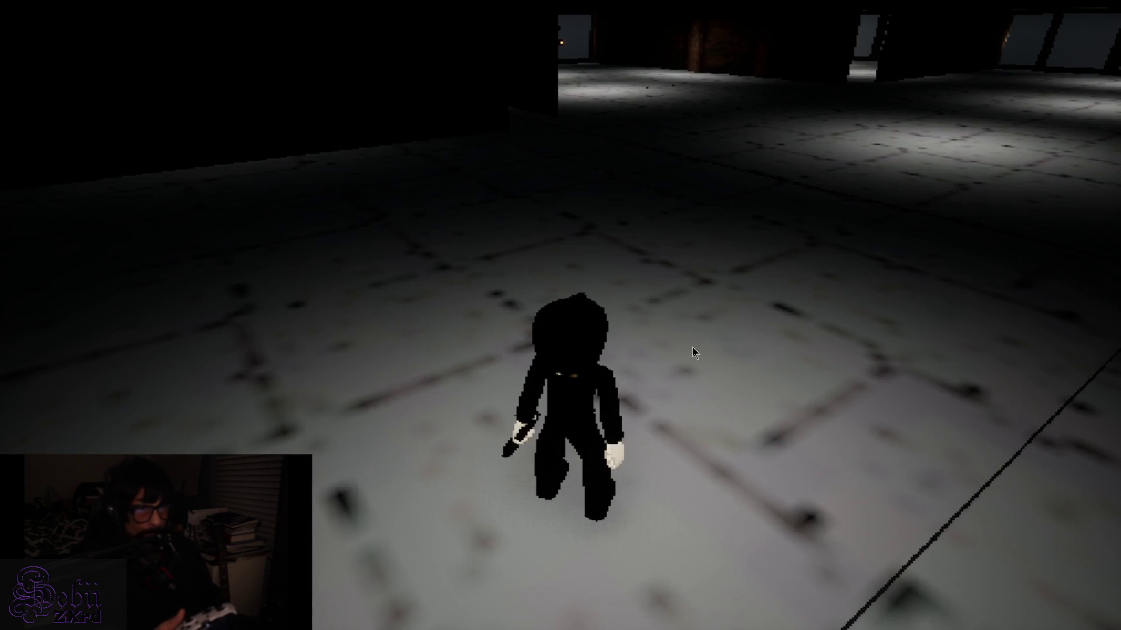
Step: Return to the game window and walk the character around the tiled room toward the lit doorway
{"action": "key", "text": "alt+Tab"}
{"action": "key", "text": "w"}
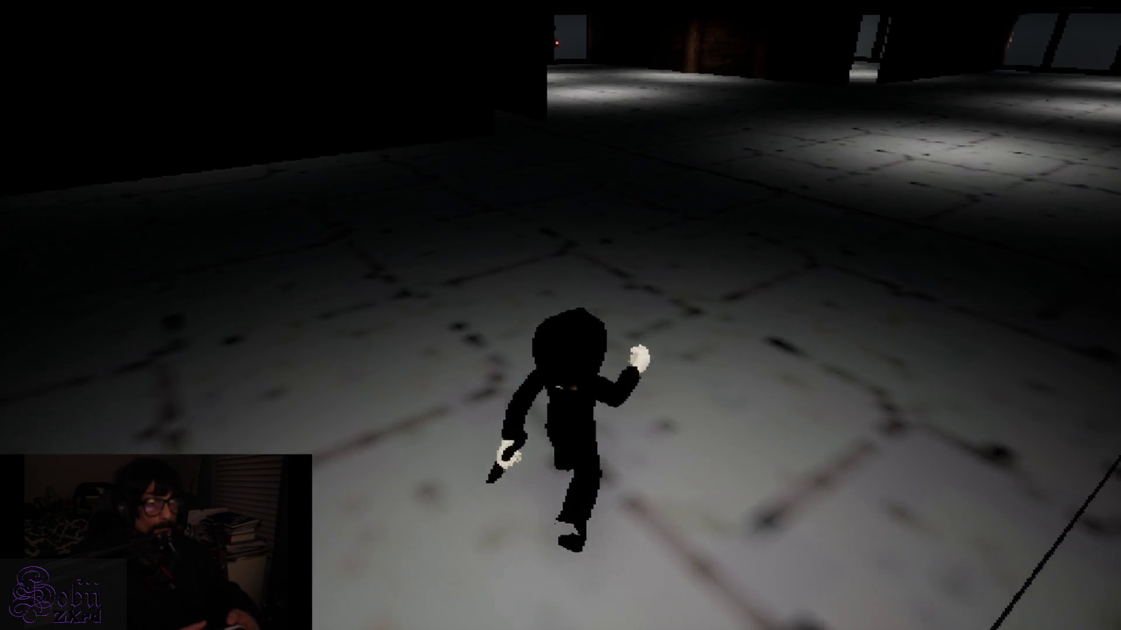
{"action": "key", "text": "a"}
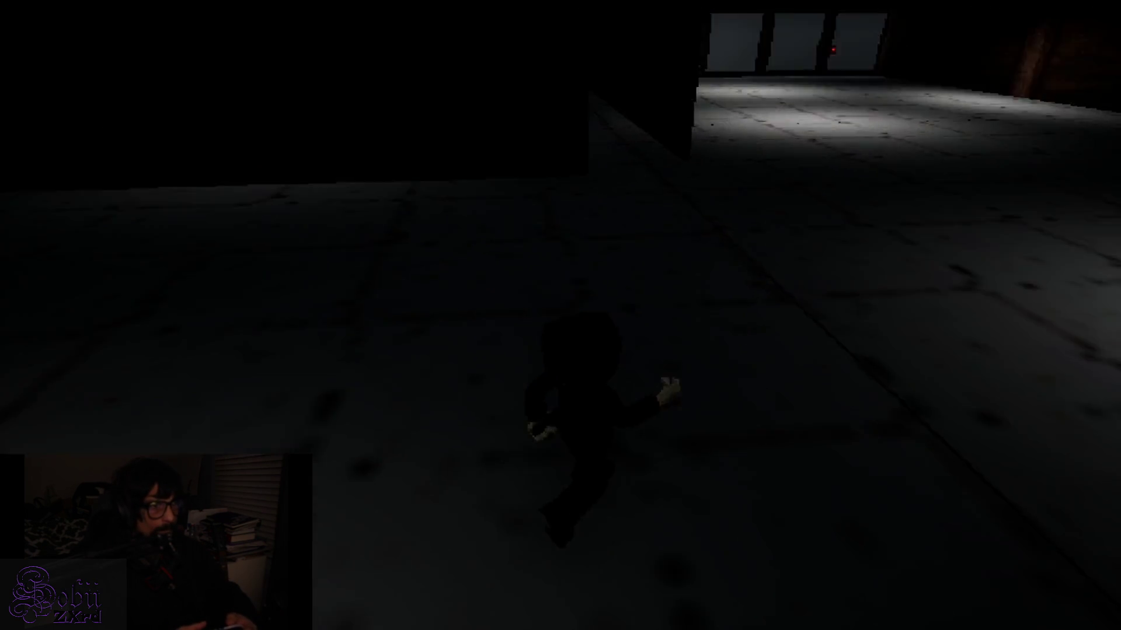
{"action": "key", "text": "s"}
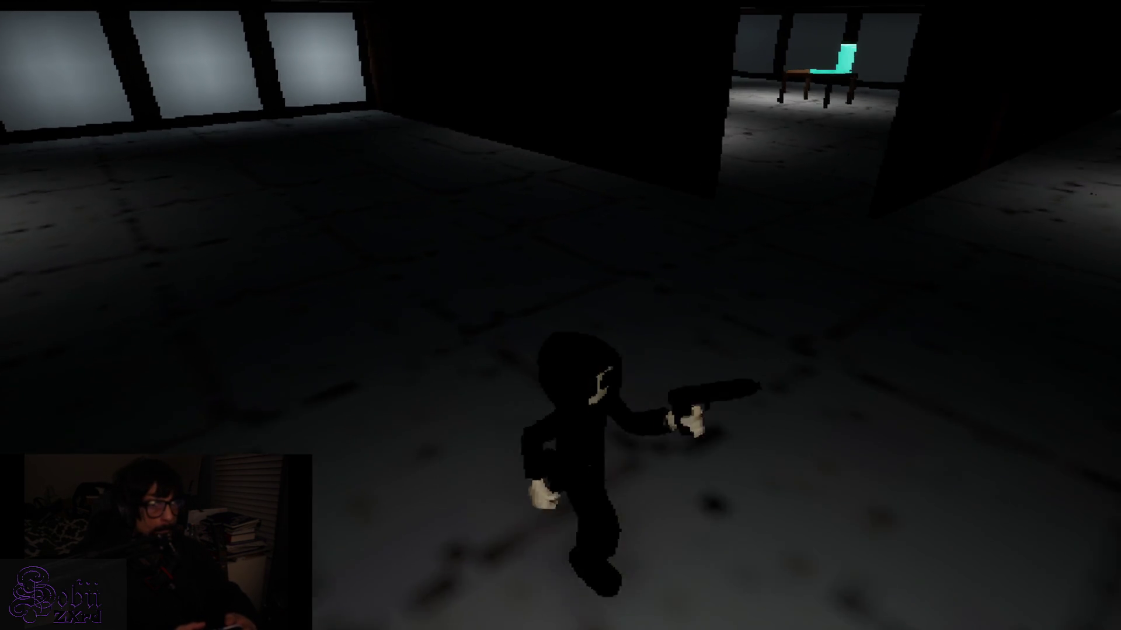
{"action": "key", "text": "s"}
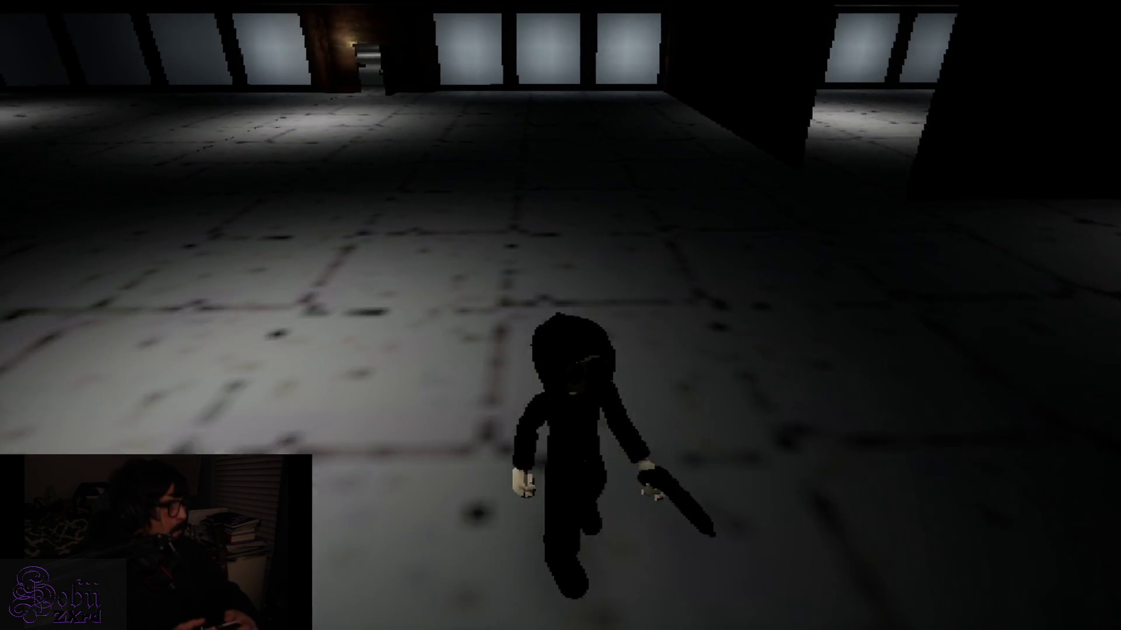
Step: Walk to the cyan box on the table, interact with it, then head down the corridor
{"action": "key", "text": "w"}
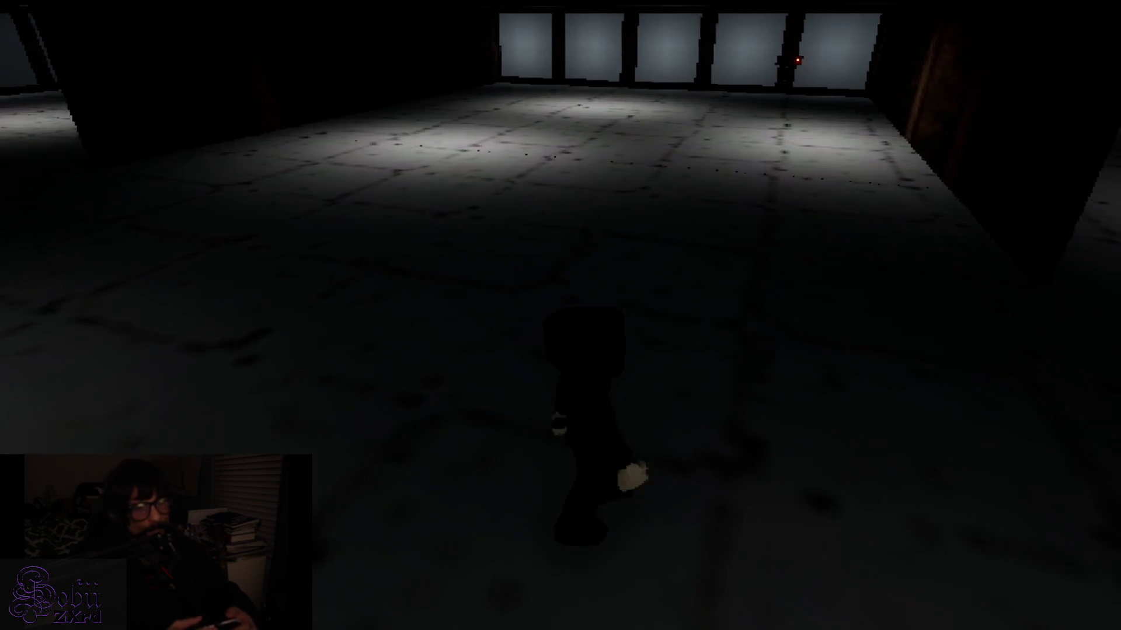
{"action": "key", "text": "w"}
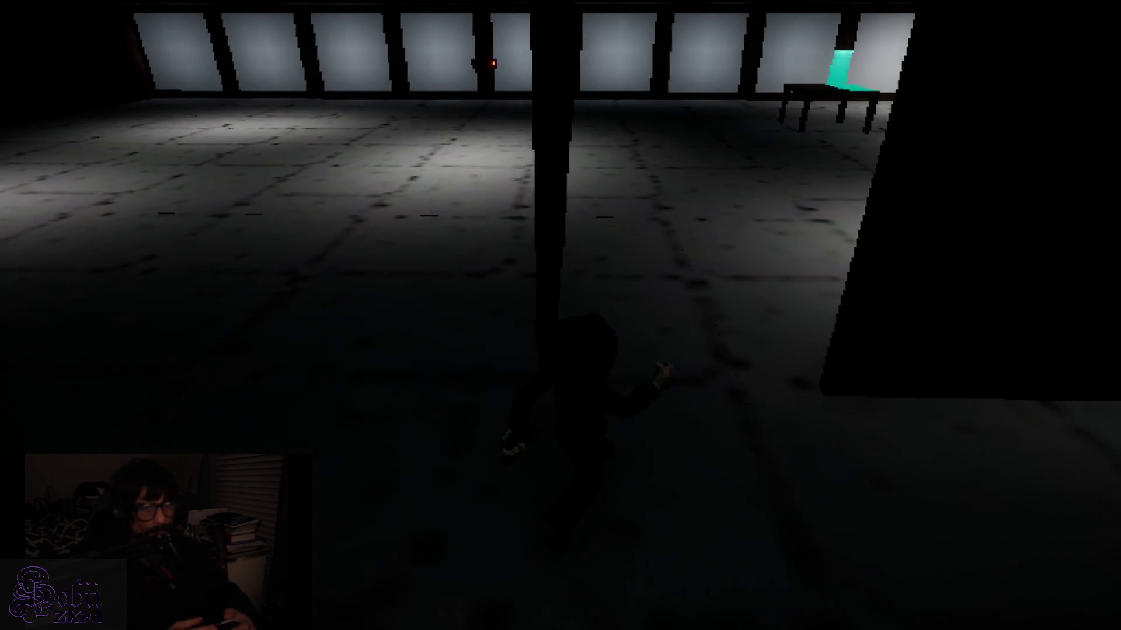
{"action": "key", "text": "w"}
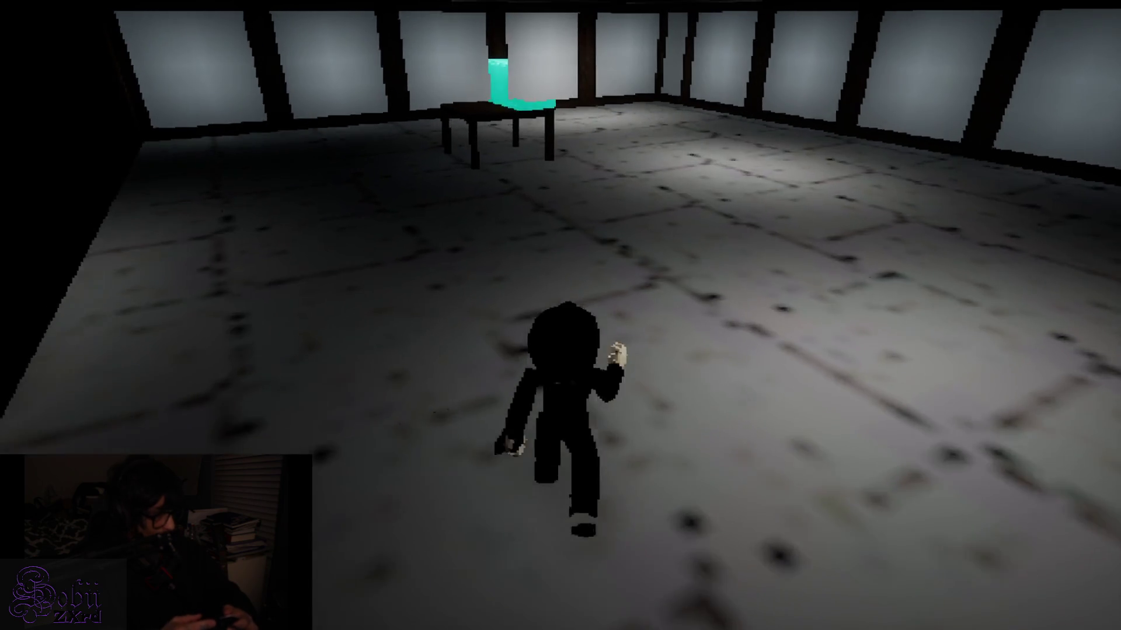
{"action": "key", "text": "w"}
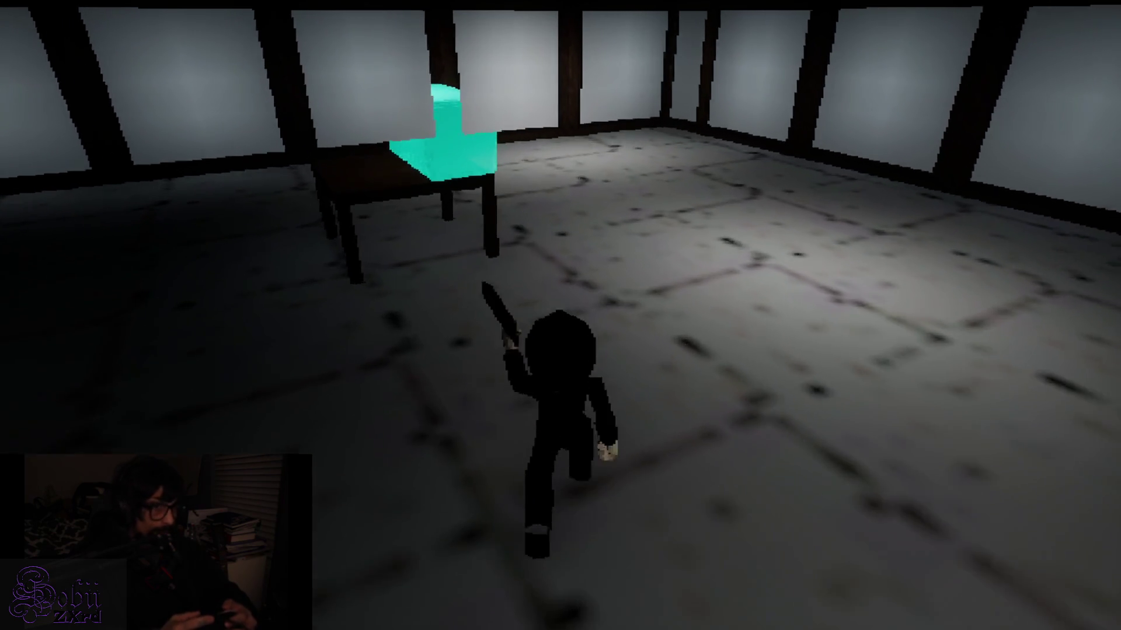
{"action": "key", "text": "w"}
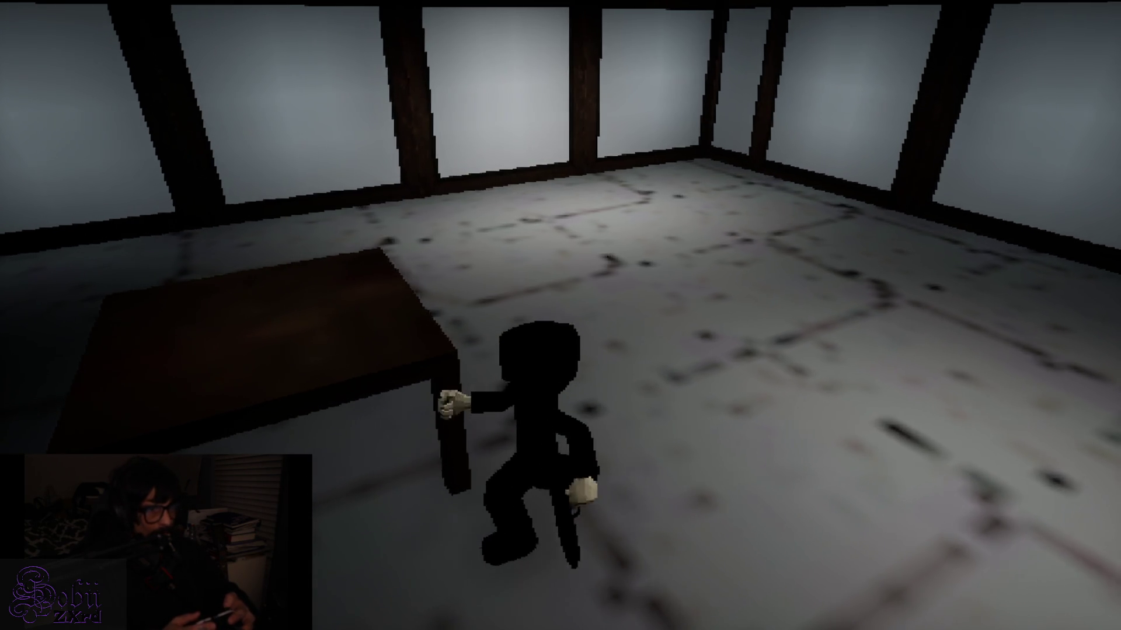
{"action": "key", "text": "w"}
{"action": "key", "text": "e"}
{"action": "key", "text": "Escape"}
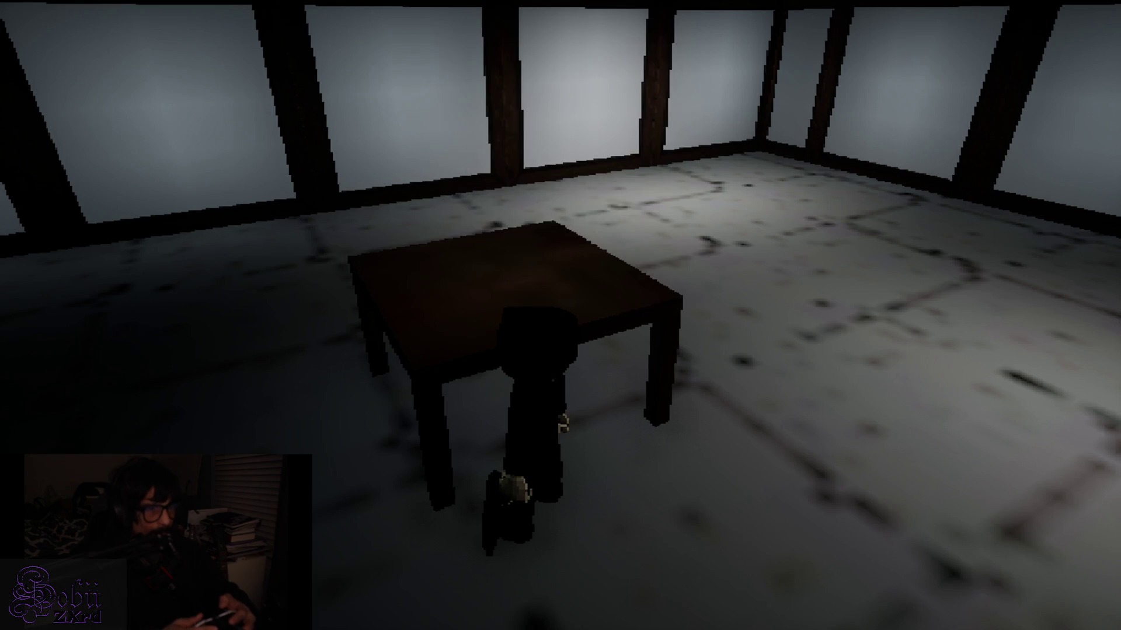
{"action": "key", "text": "w"}
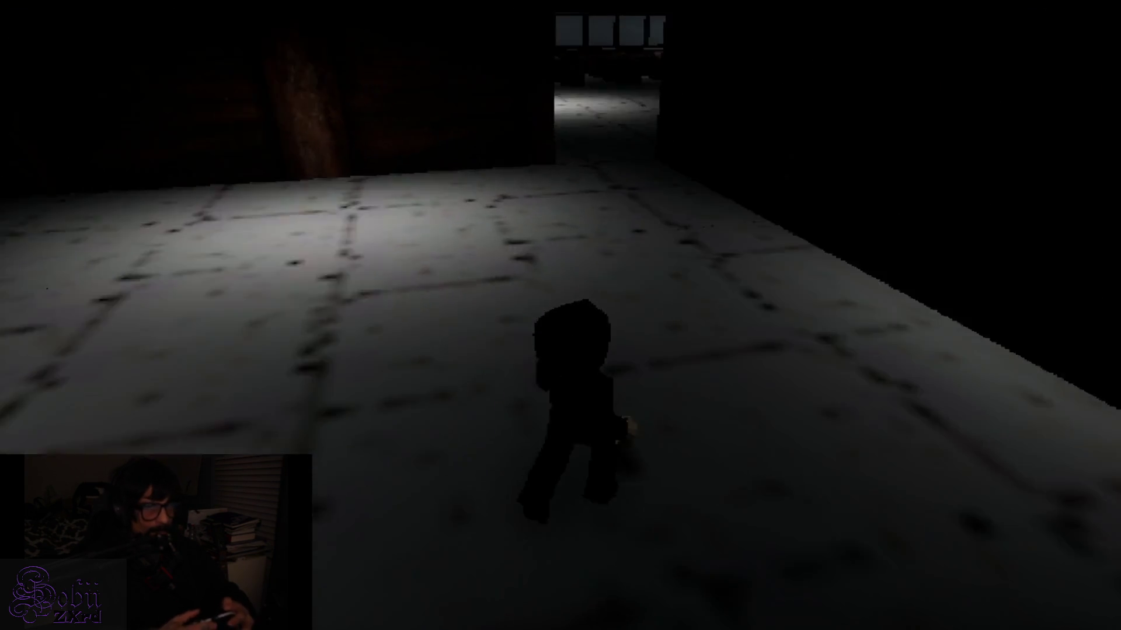
{"action": "key", "text": "w"}
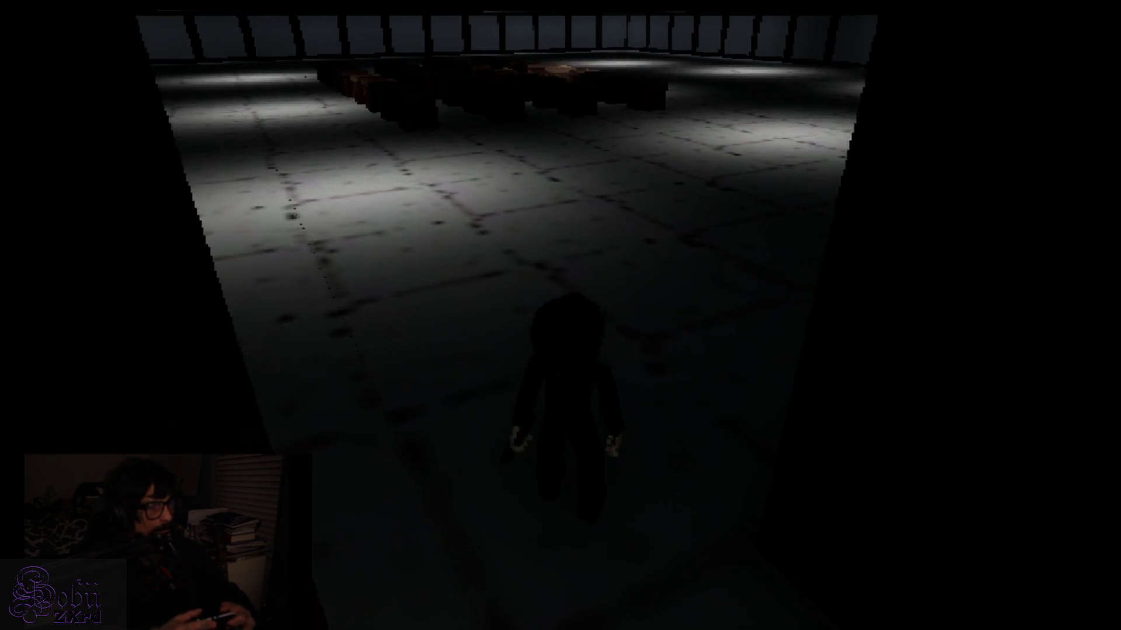
Step: Walk through the hall to the pillar with the red lever light
{"action": "key", "text": "w"}
{"action": "key", "text": "w"}
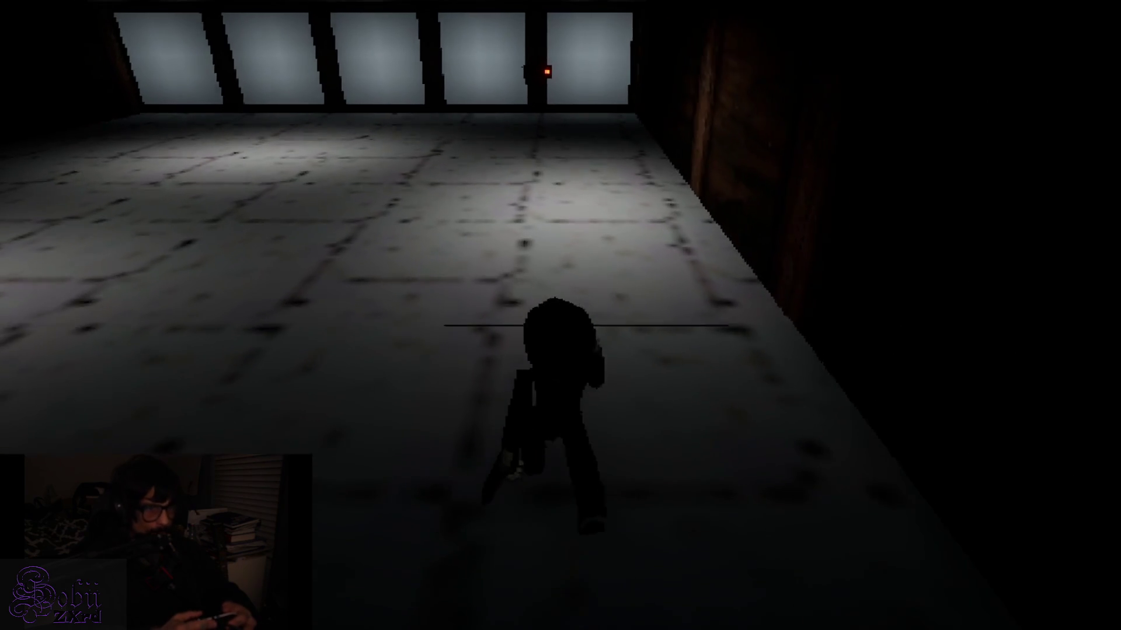
{"action": "key", "text": "w"}
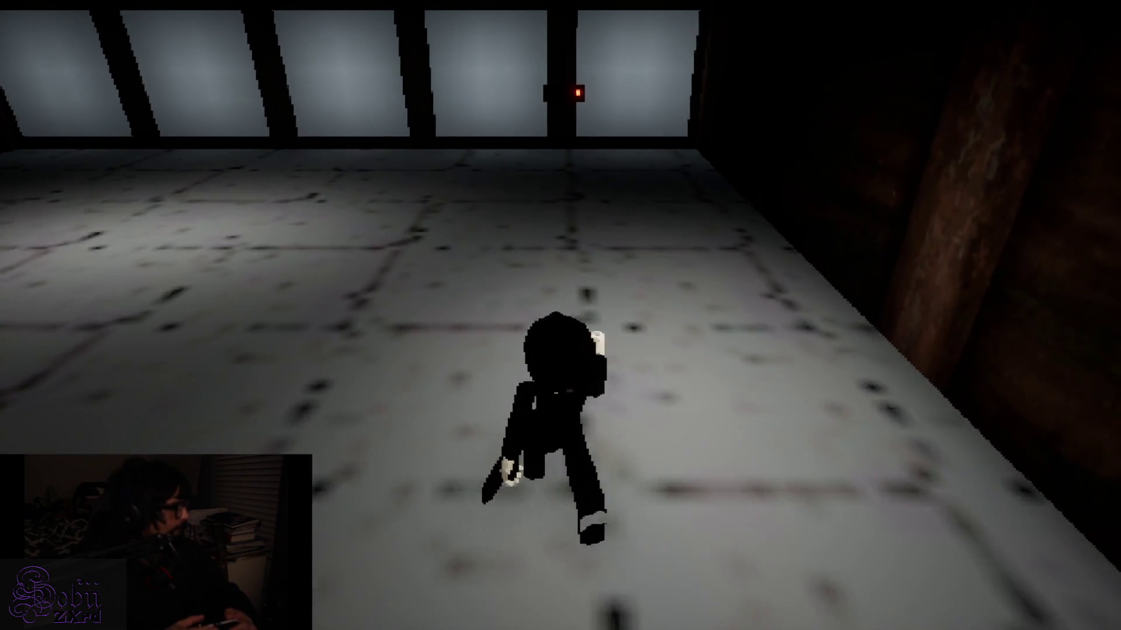
{"action": "key", "text": "w"}
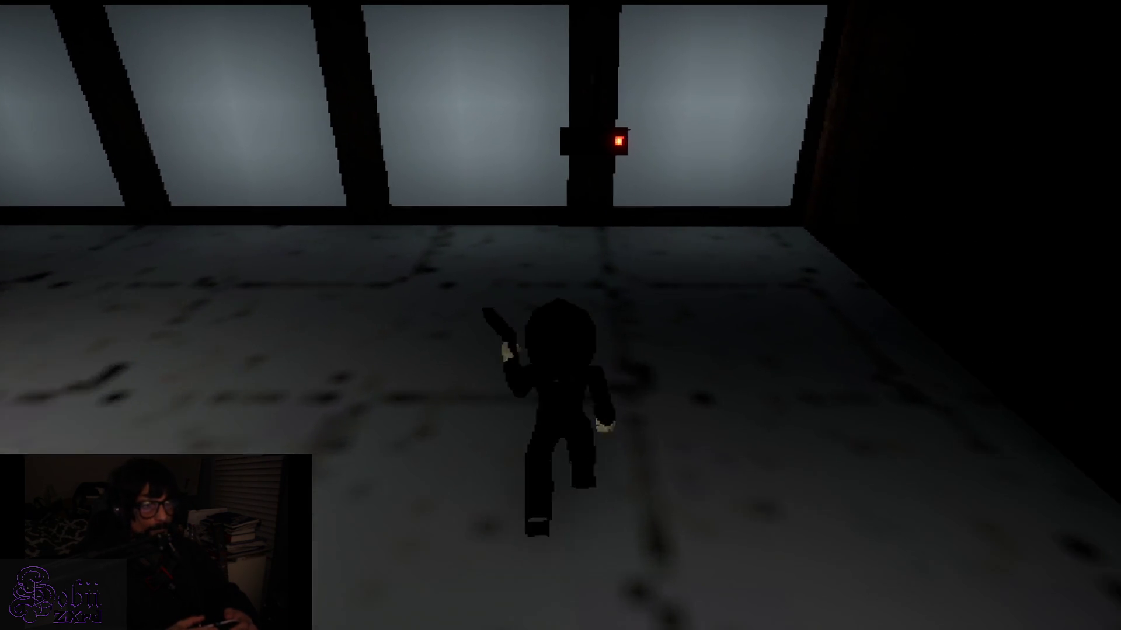
{"action": "key", "text": "w"}
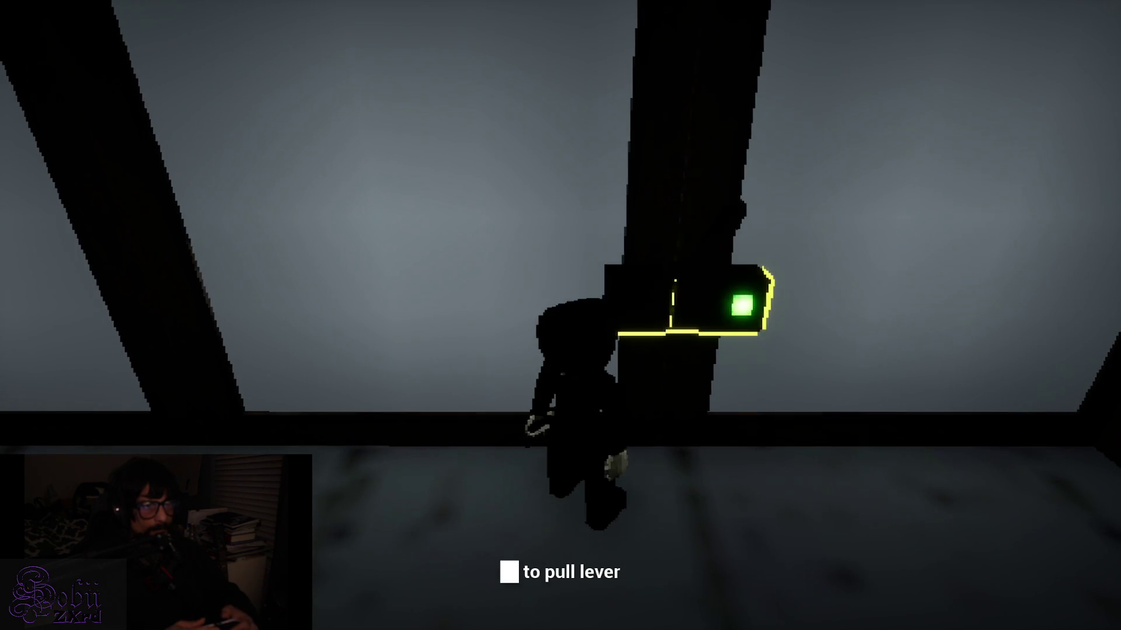
Step: Walk from the pulled lever back to the table with the cyan box
{"action": "key", "text": "a"}
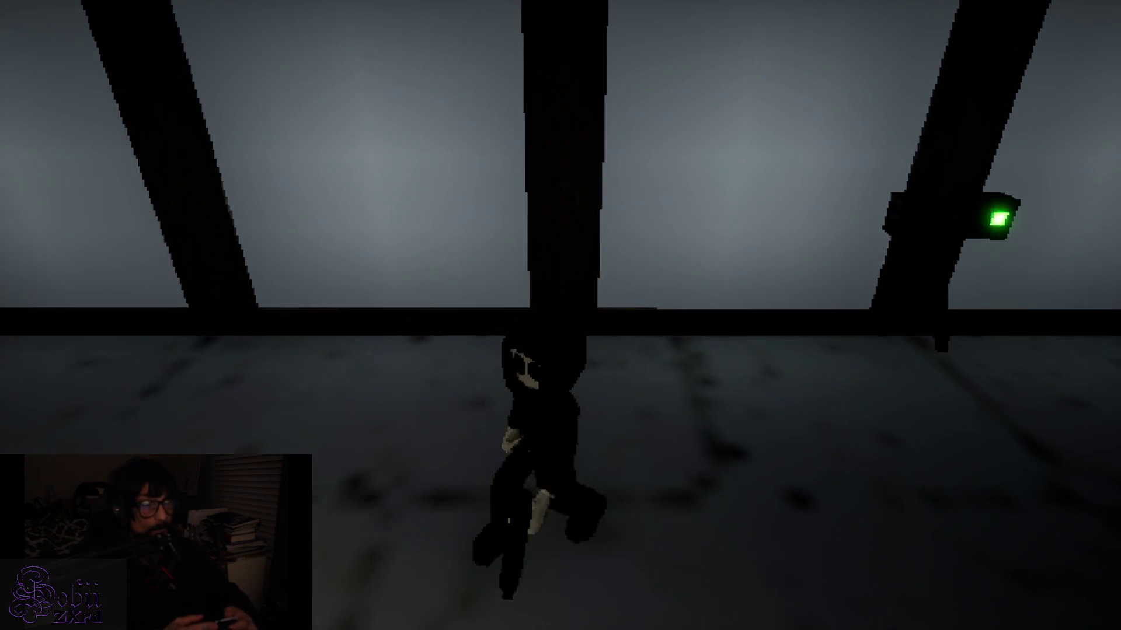
{"action": "key", "text": "s"}
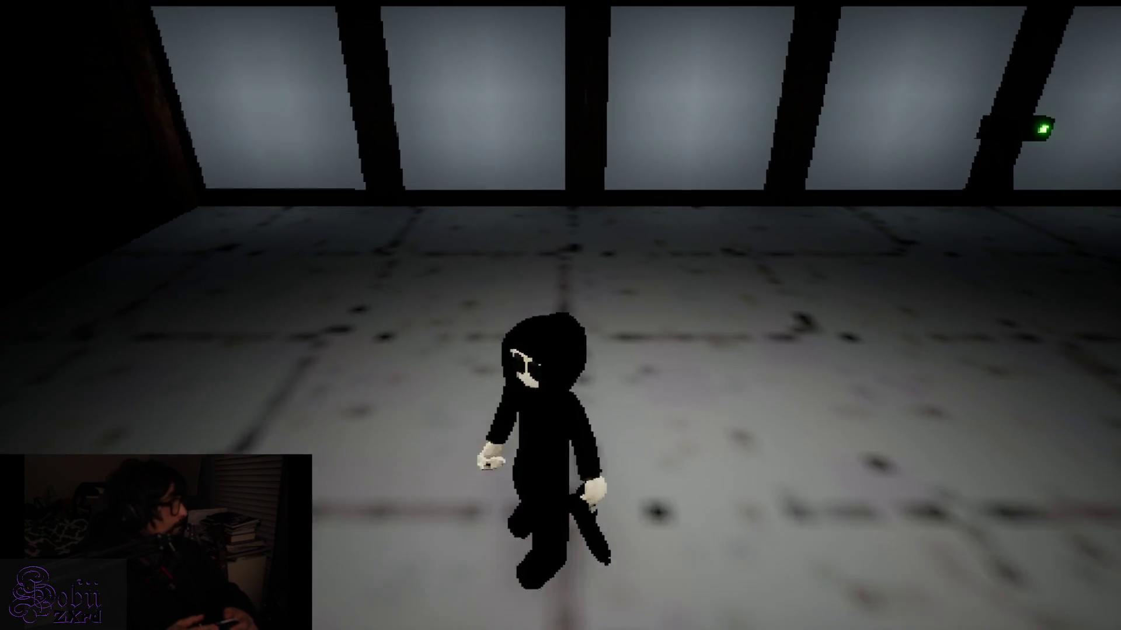
{"action": "key", "text": "s"}
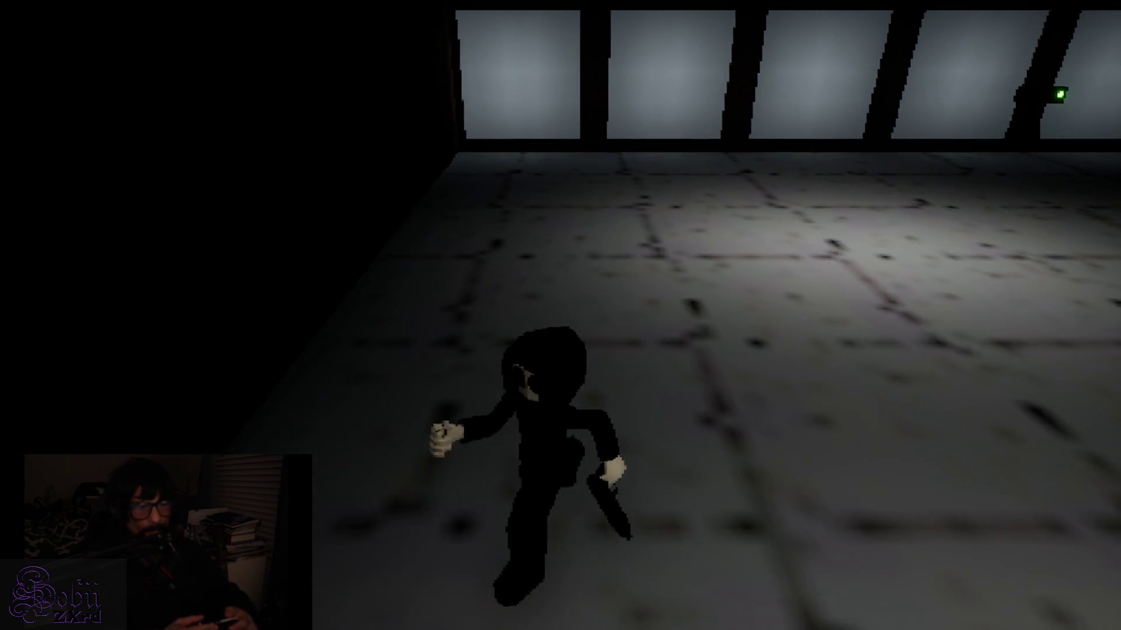
{"action": "key", "text": "s"}
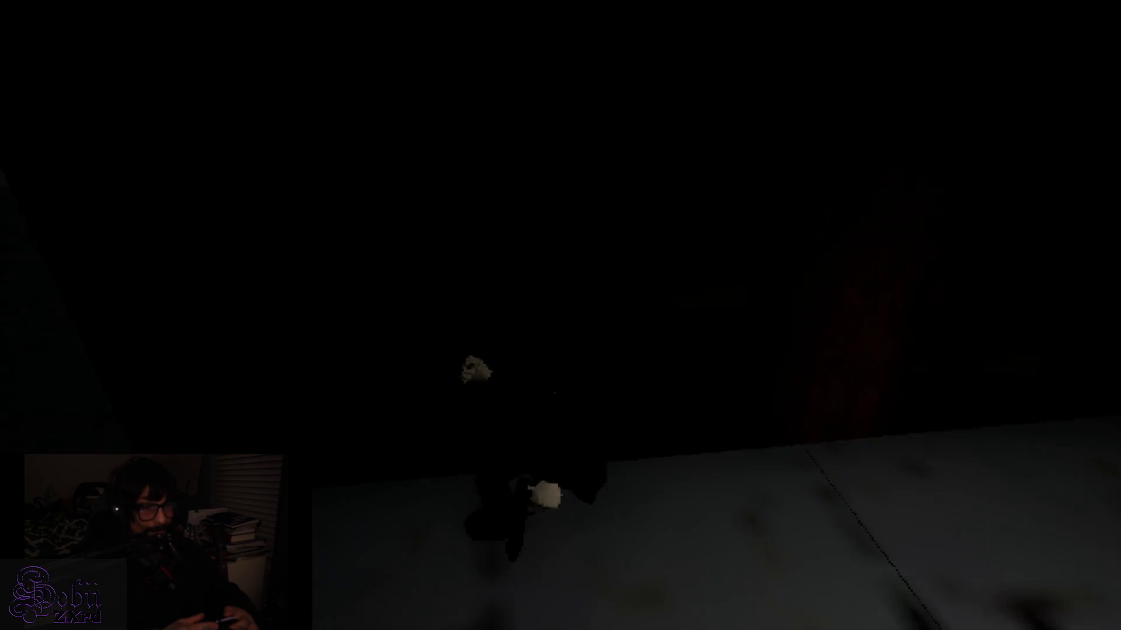
{"action": "key", "text": "w"}
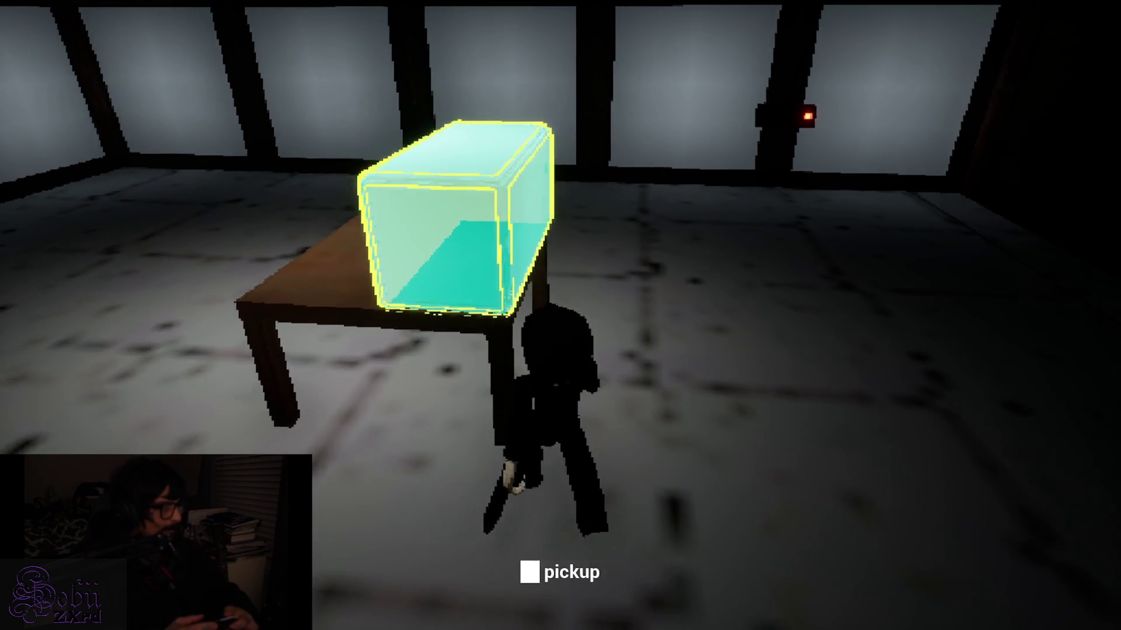
Step: Open the inventory to check the picked-up cyan box, then close it
{"action": "key", "text": "Tab"}
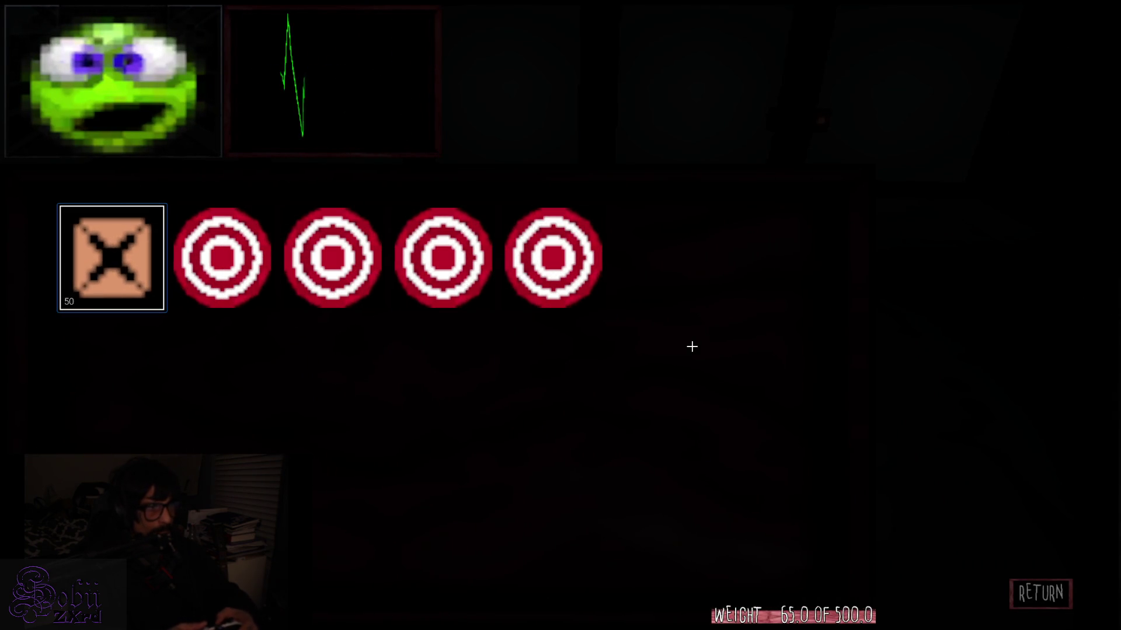
{"action": "key", "text": "Tab"}
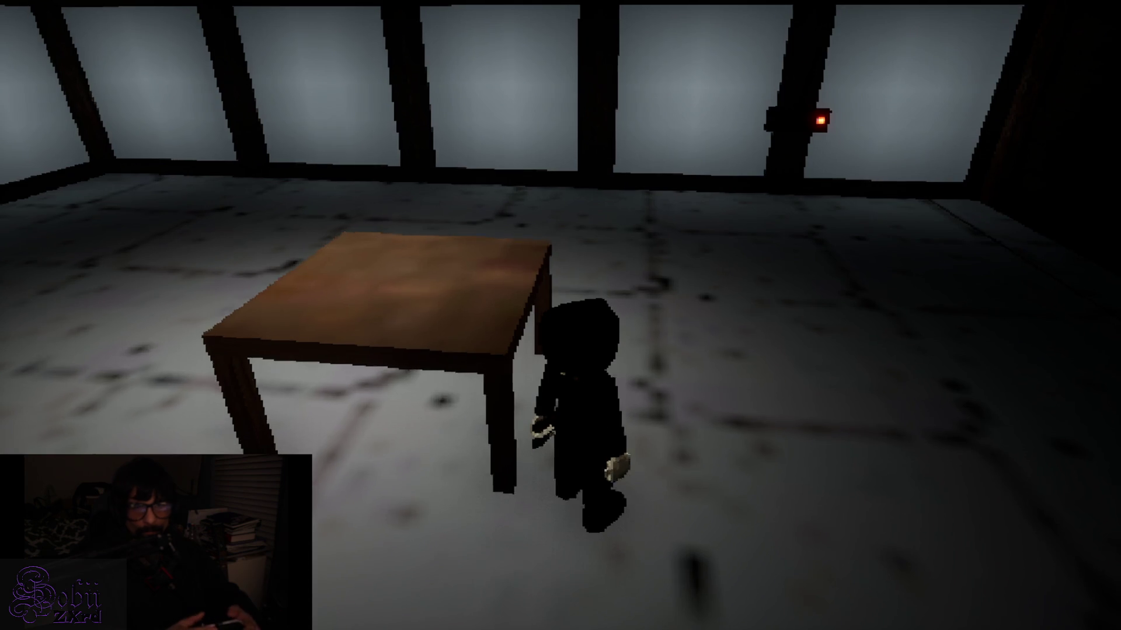
Step: Run across the room toward the windows and the wall lever
{"action": "key", "text": "w"}
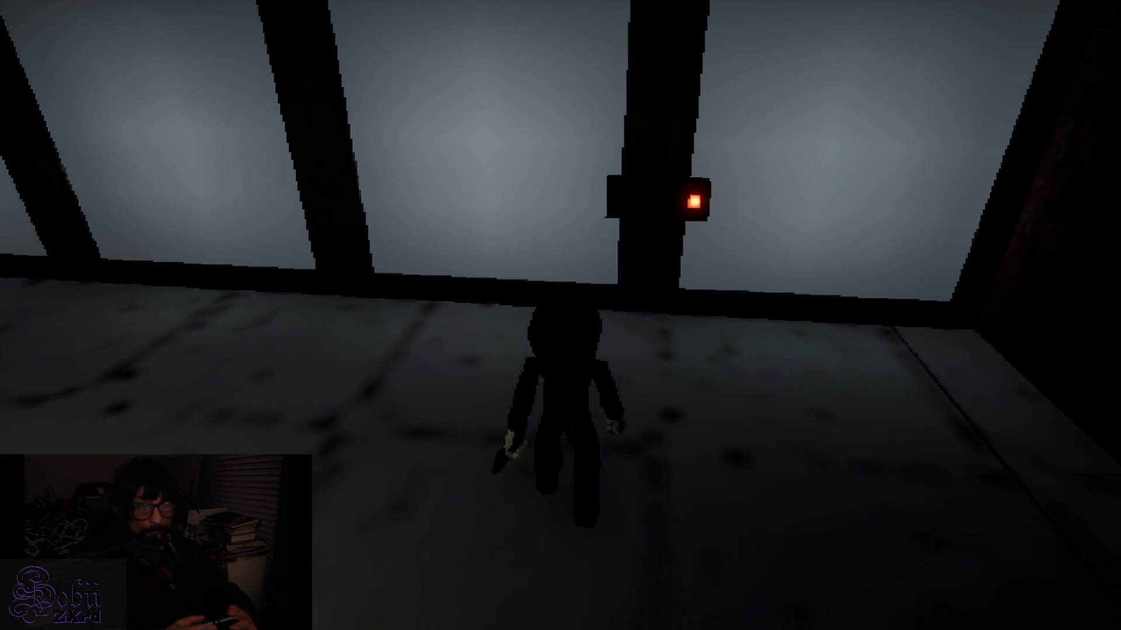
{"action": "key", "text": "s"}
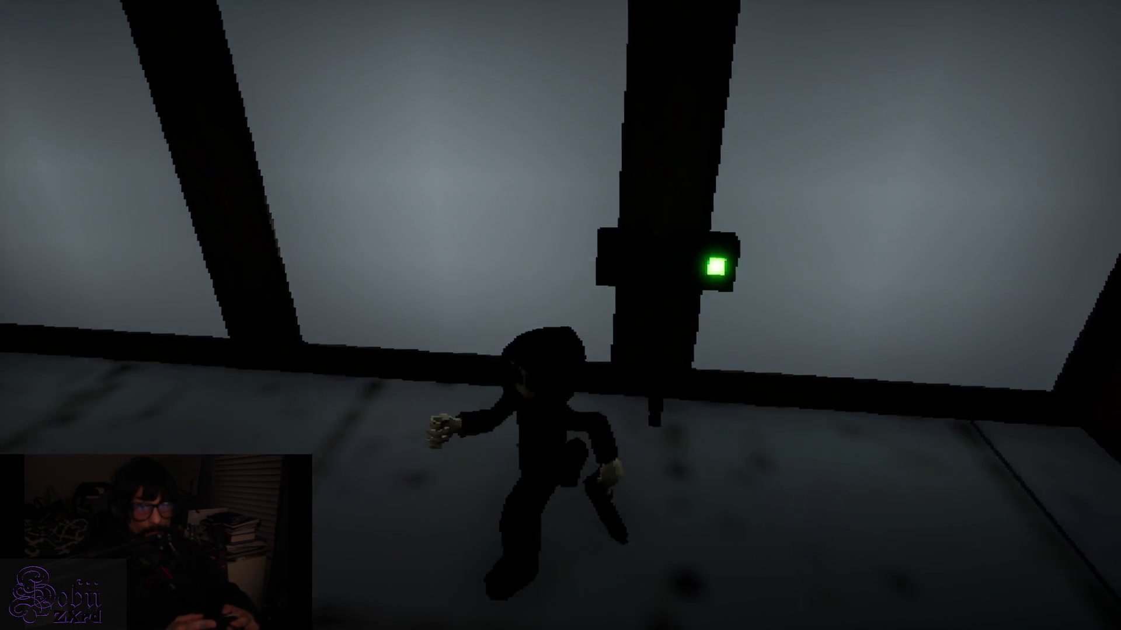
{"action": "key", "text": "w"}
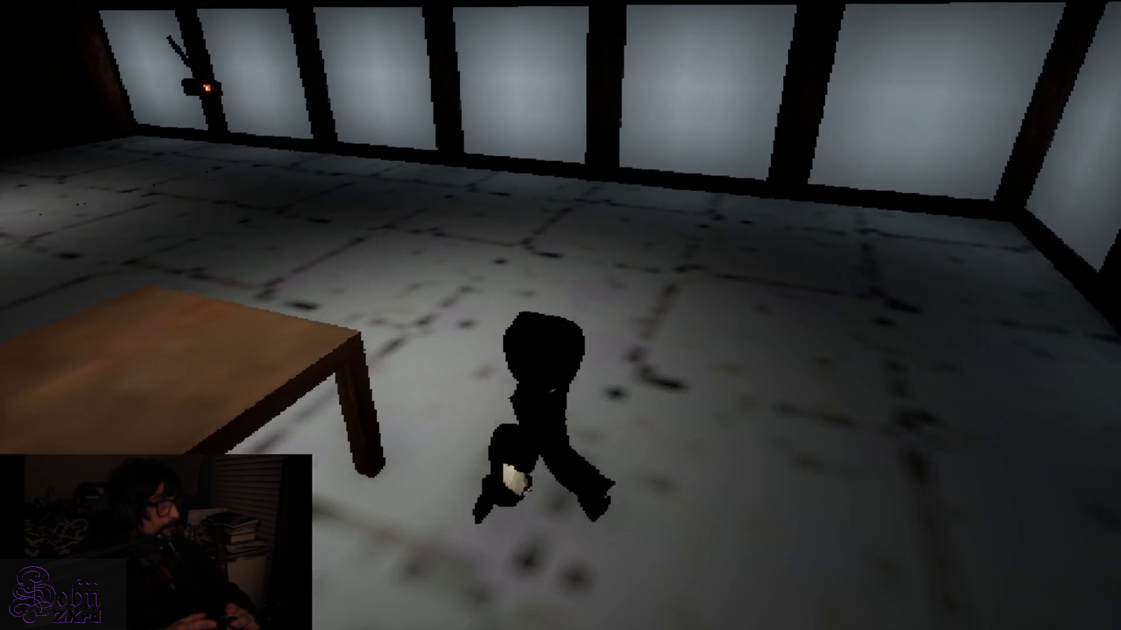
{"action": "key", "text": "w"}
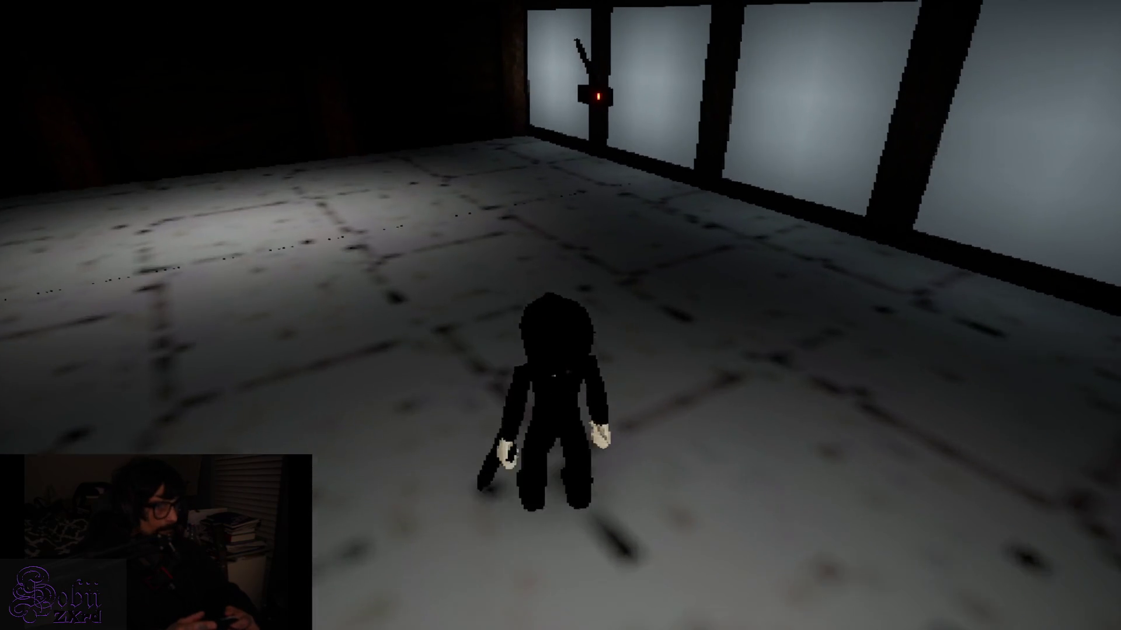
Step: Pick up the item on the table and skip ZED's dialogue
{"action": "key", "text": "w"}
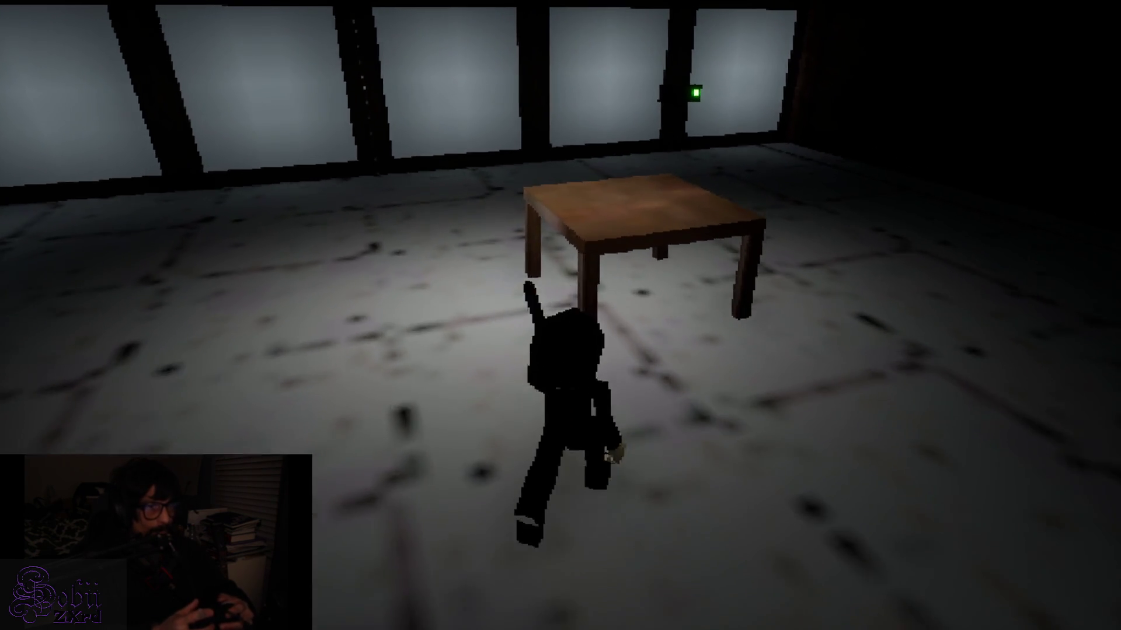
{"action": "key", "text": "e"}
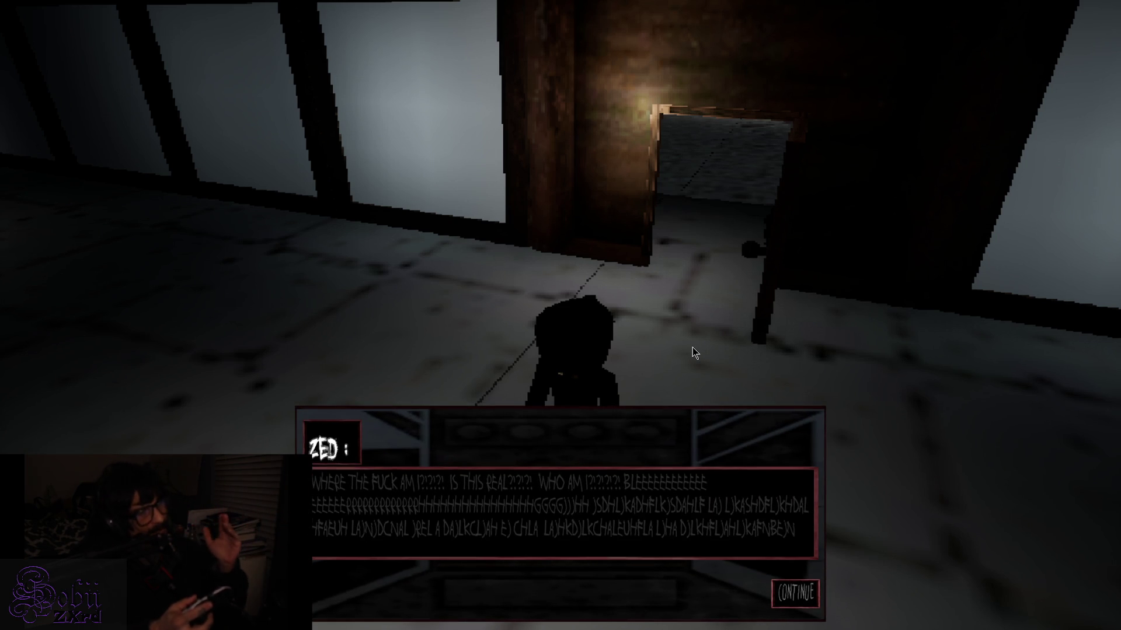
{"action": "key", "text": "Return"}
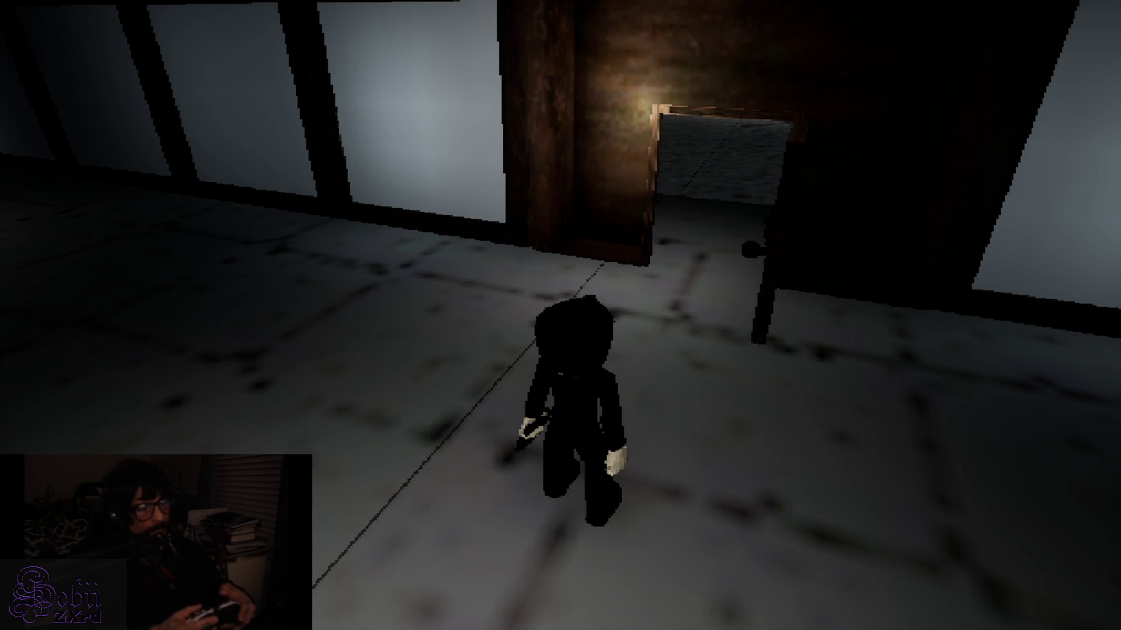
Step: Run forward, back and left through the pillared hall with the gun raised
{"action": "key", "text": "w"}
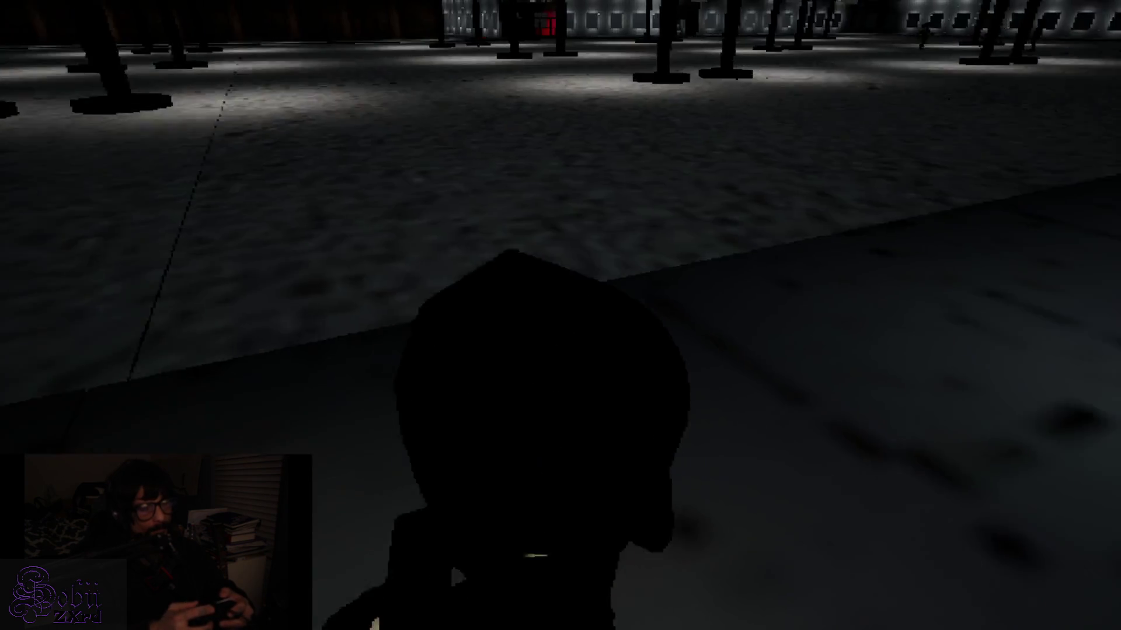
{"action": "key", "text": "a"}
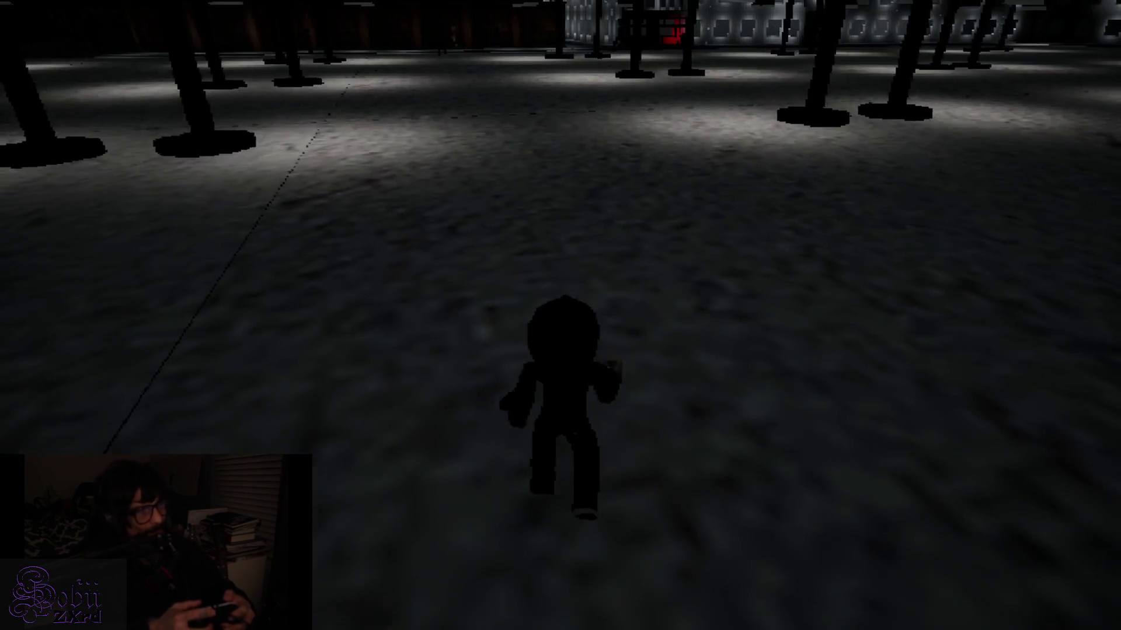
{"action": "key", "text": "w"}
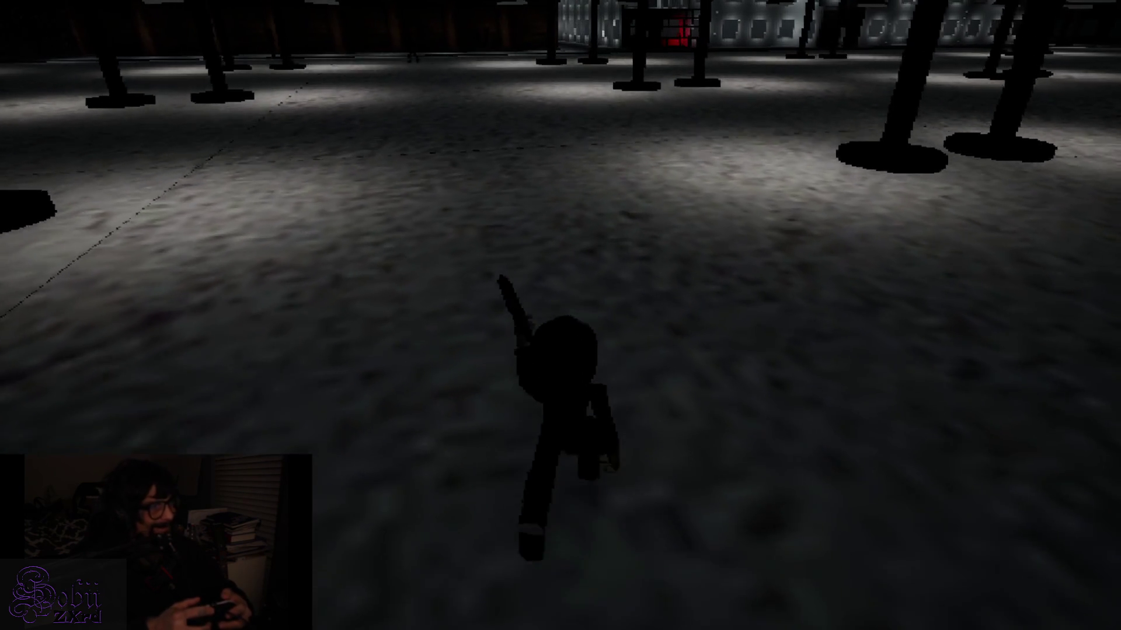
{"action": "key", "text": "s"}
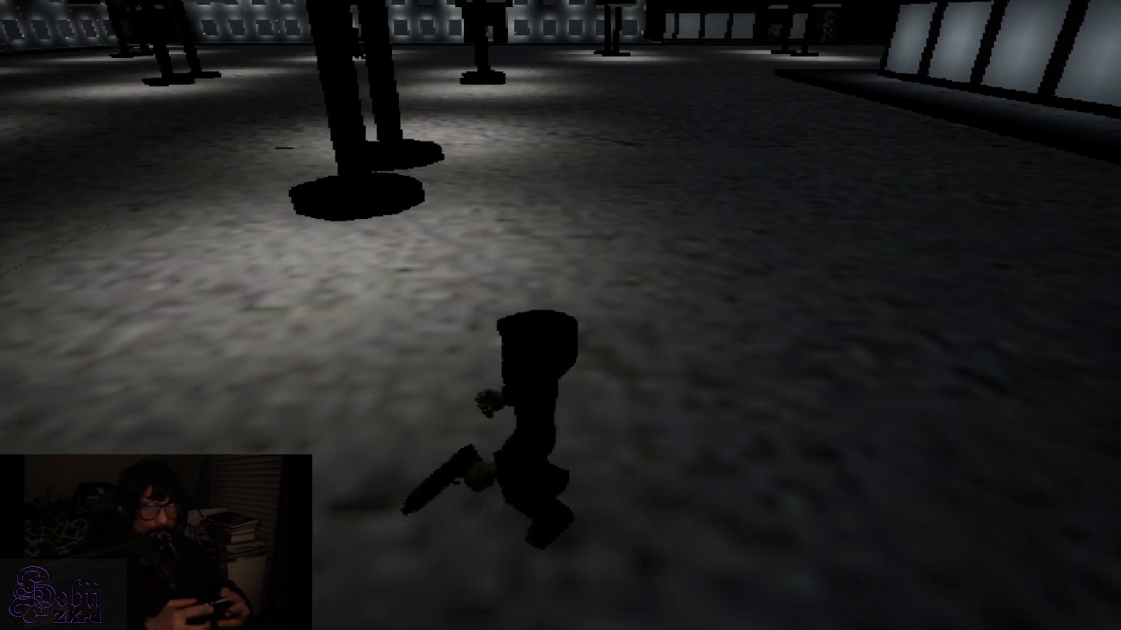
{"action": "key", "text": "w"}
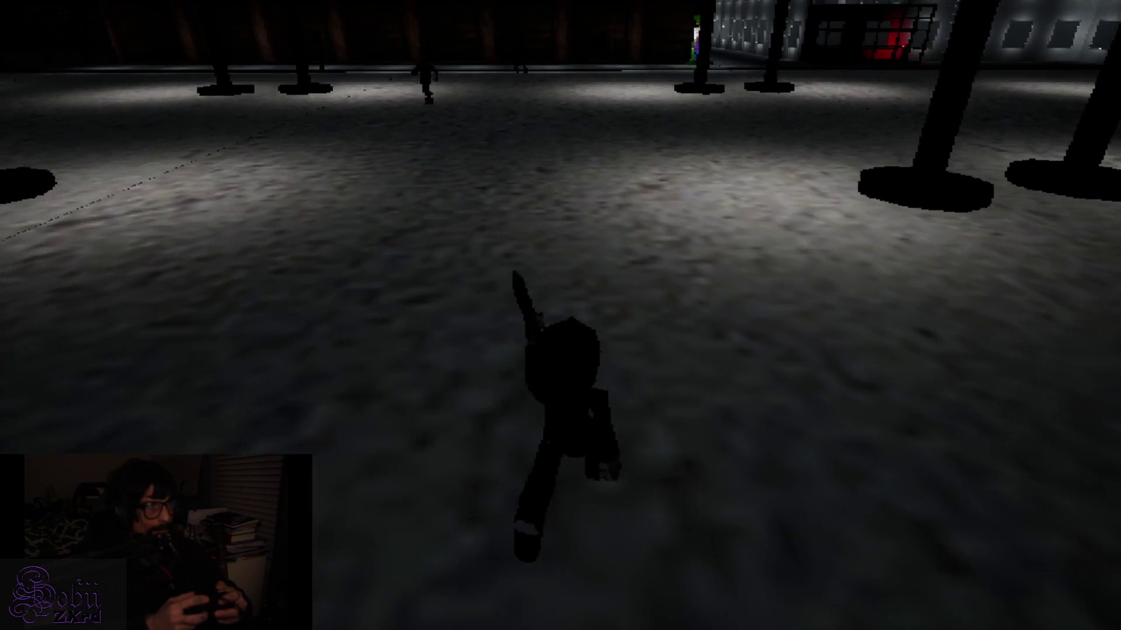
{"action": "key", "text": "a"}
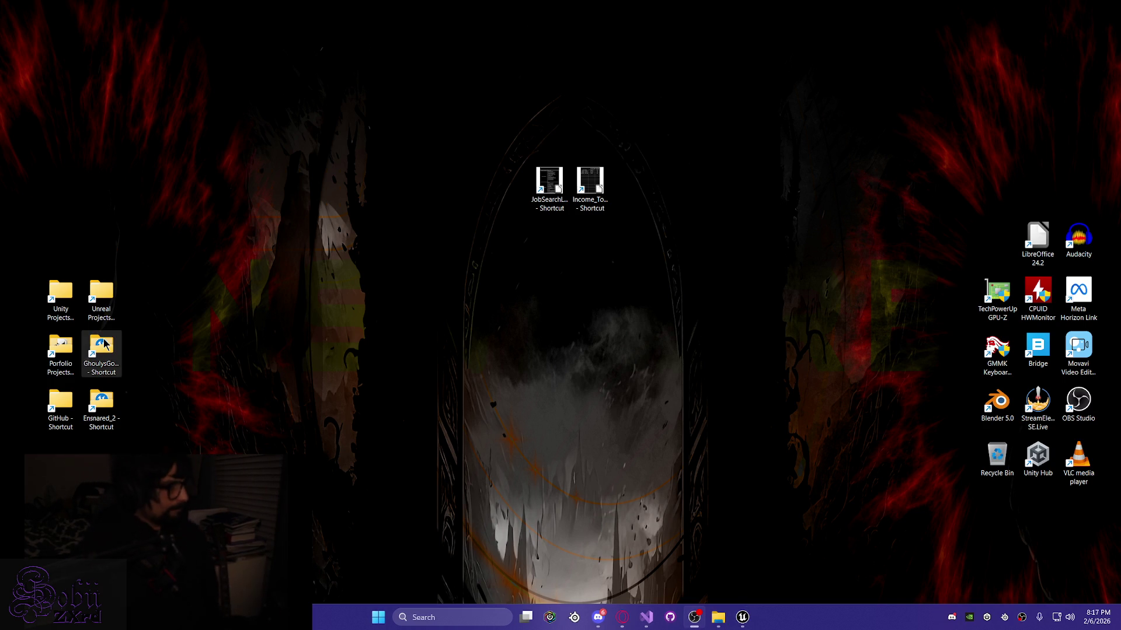
Step: Switch to the GhoulysGoulash Unreal Editor window showing the Level_Persistent parking lot
{"action": "key", "text": "alt+Tab"}
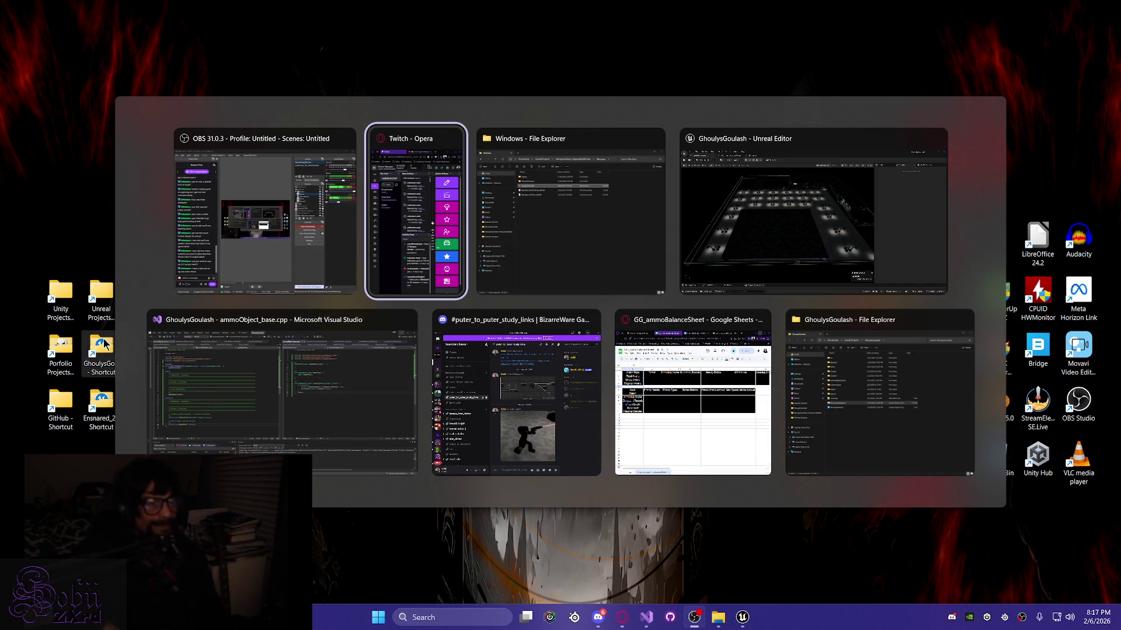
{"action": "key", "text": "alt+Tab"}
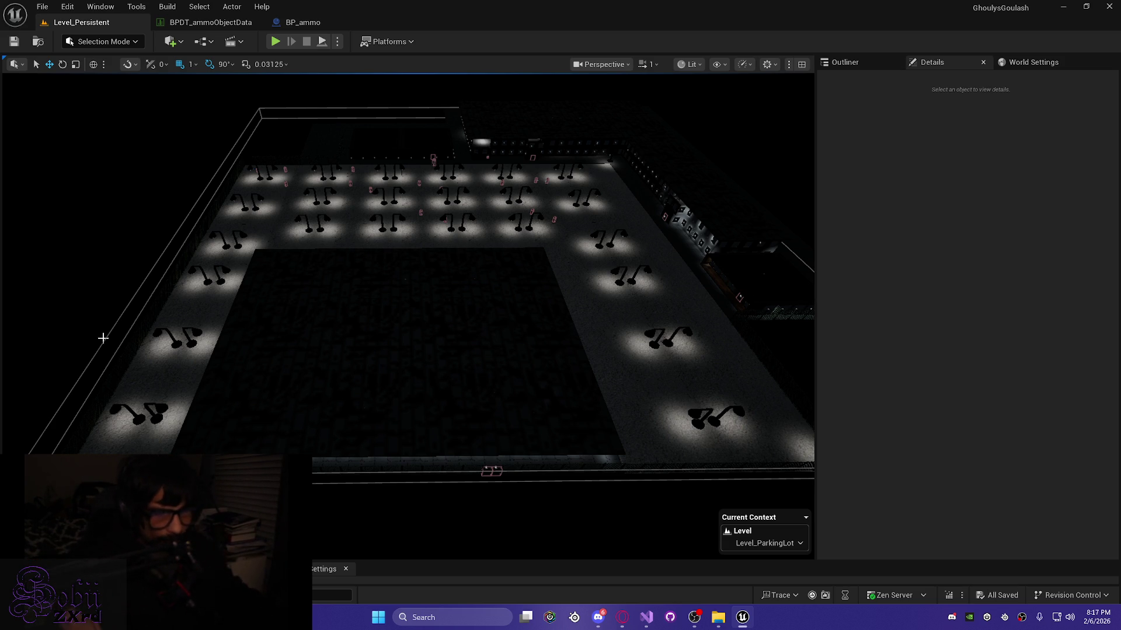
{"action": "mouse_move", "coordinate": [624, 617]}
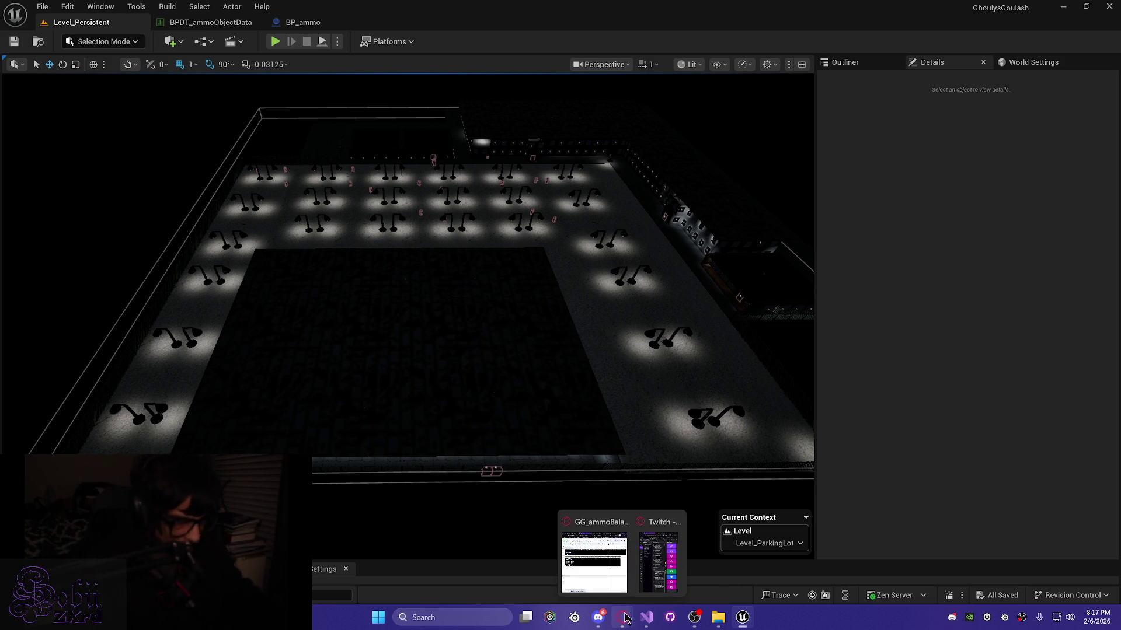
{"action": "left_click", "coordinate": [600, 552]}
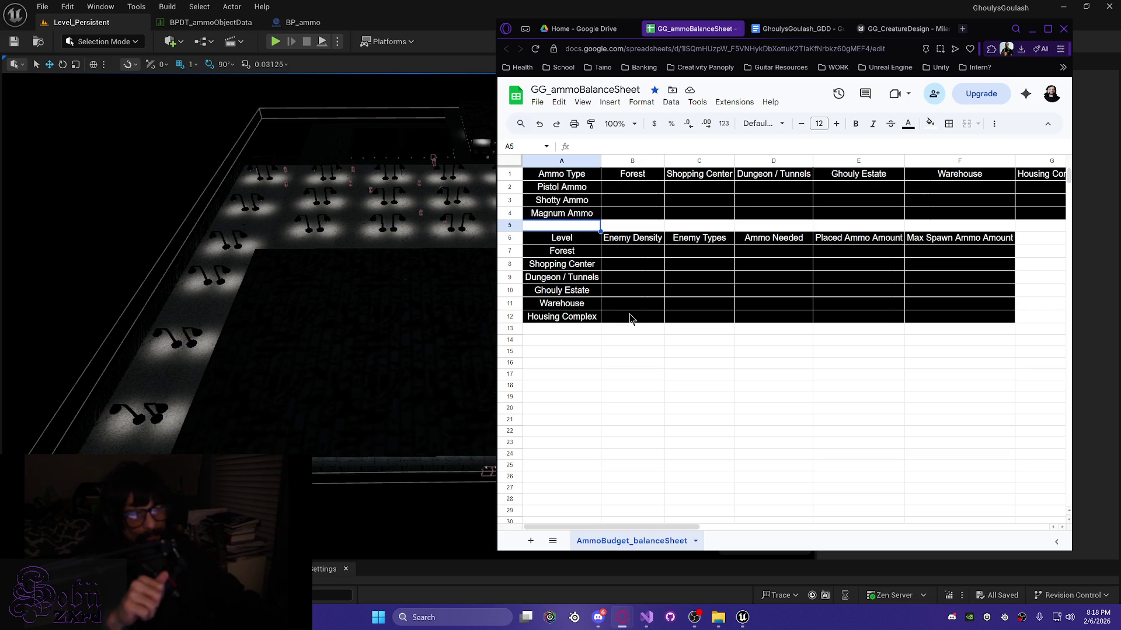
{"action": "left_click", "coordinate": [634, 255]}
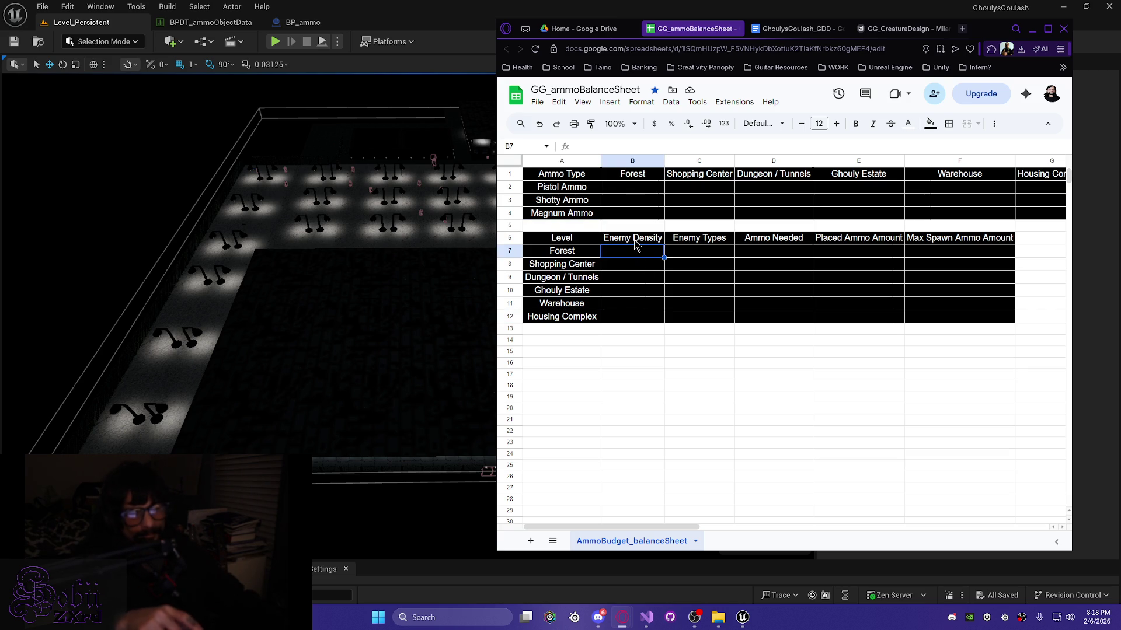